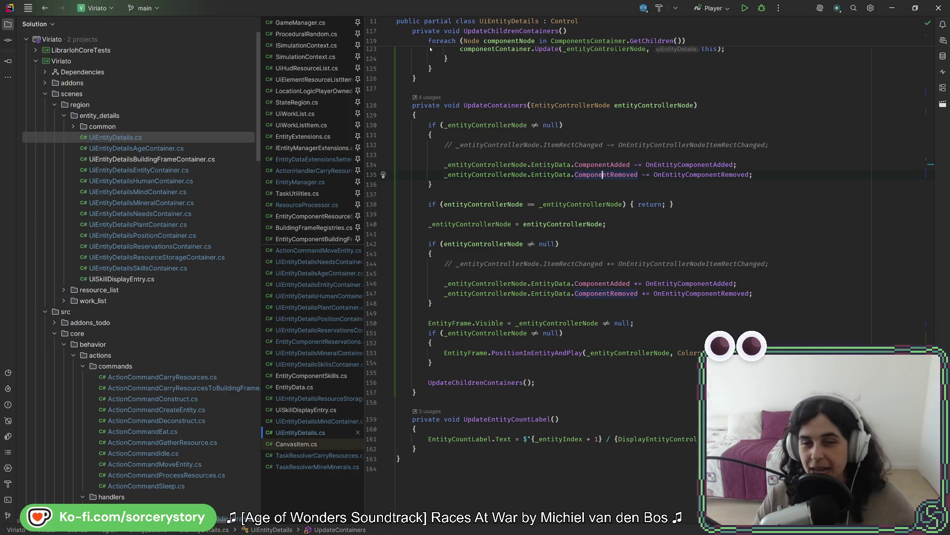
# Step: Move the 'entityControllerNode == _entityControllerNode' early return to the top of UpdateContainers
pyautogui.click(643, 164)
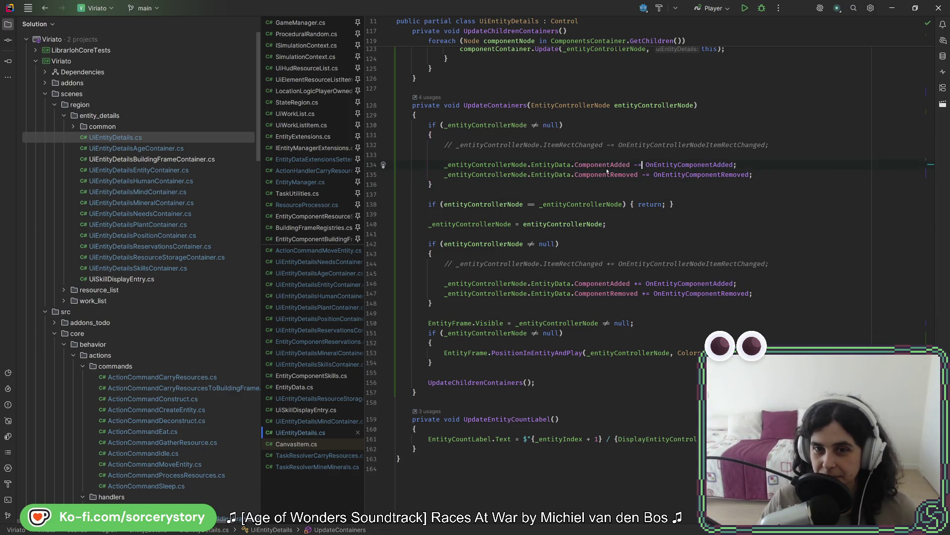
pyautogui.click(482, 204)
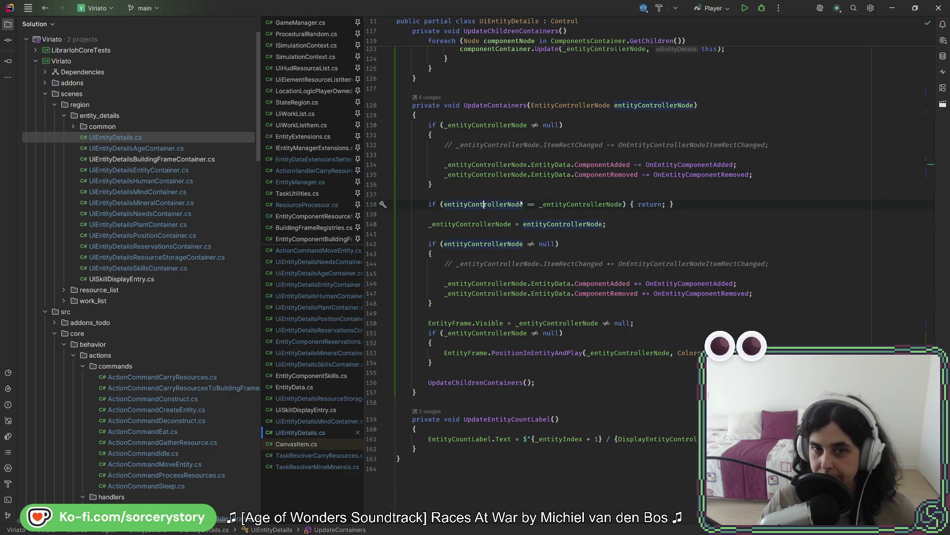
pyautogui.moveTo(703, 204); pyautogui.dragTo(708, 184)
pyautogui.hotkey('ctrl', 'c')
pyautogui.press('Delete')
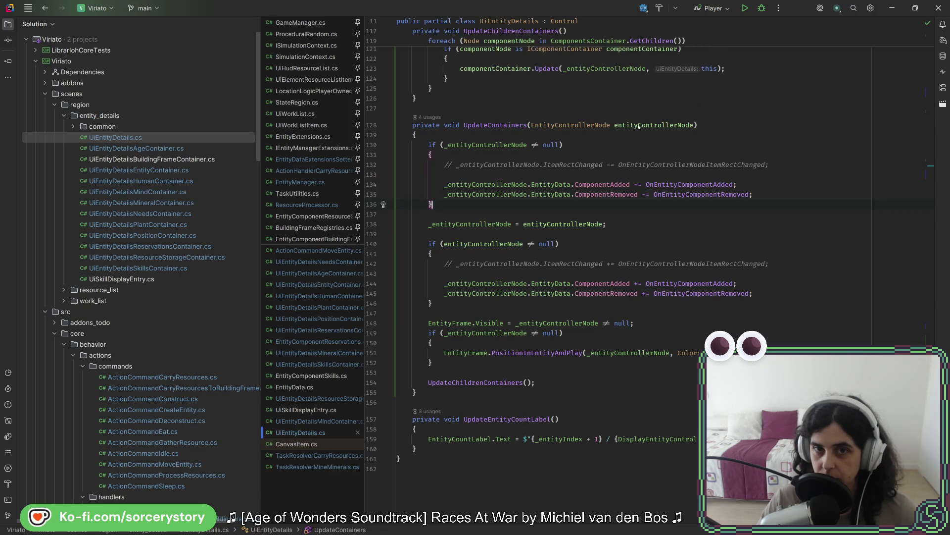
pyautogui.hotkey('ctrl', 'v')
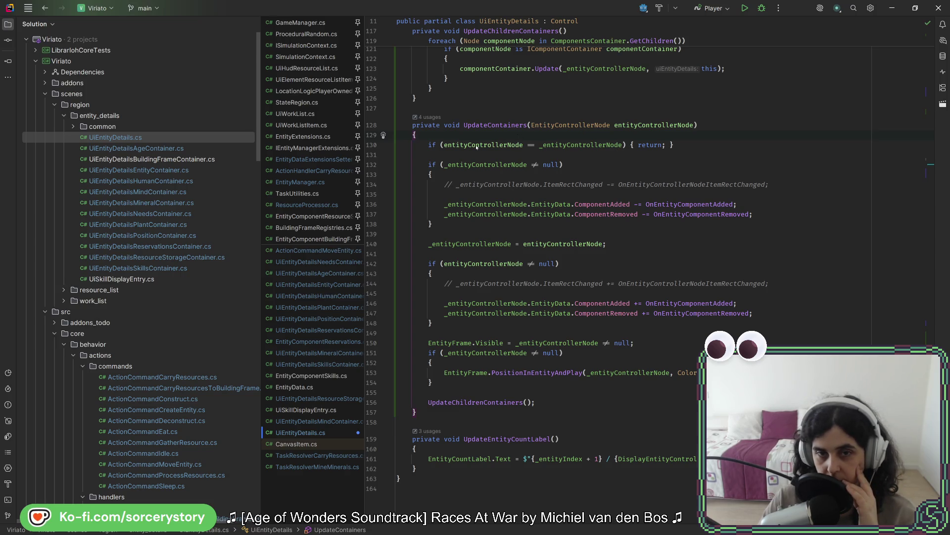
# Step: Highlight the uses of entityControllerNode and review the method
pyautogui.moveTo(477, 147)
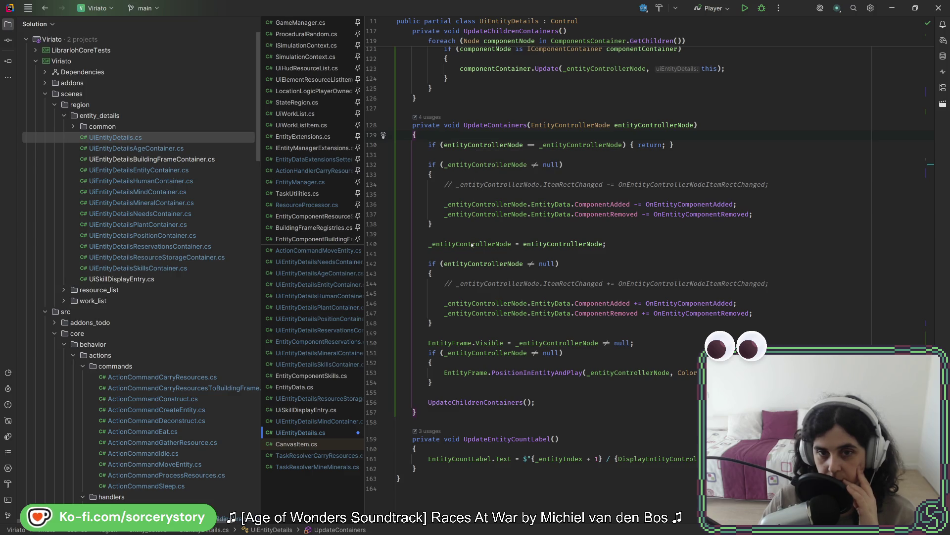
pyautogui.click(471, 264)
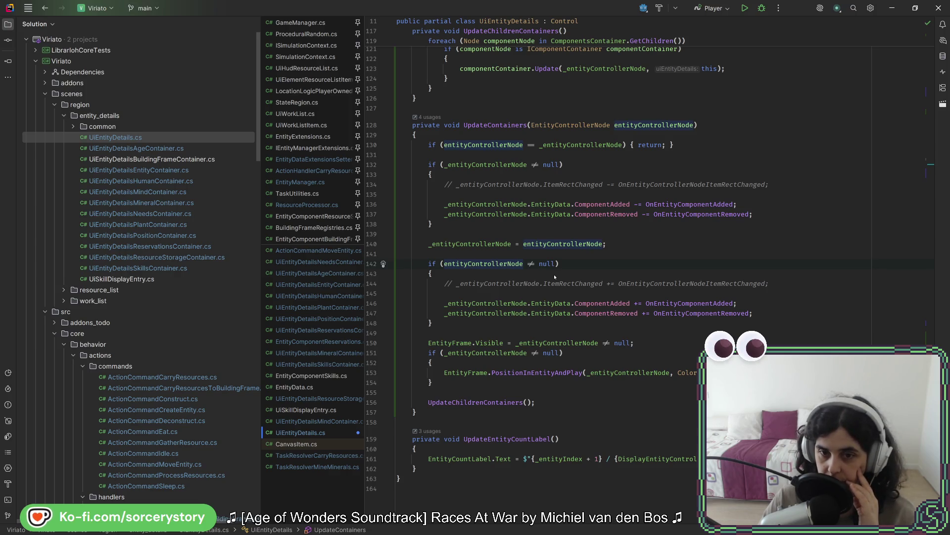
pyautogui.scroll(6, 603, 334)
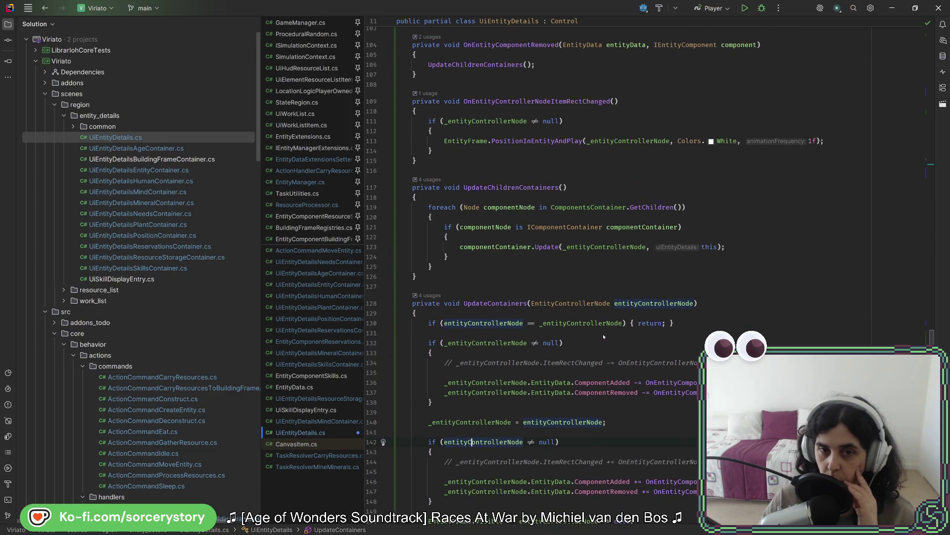
# Step: Set a breakpoint on UpdateChildrenContainers' foreach loop at line 119 and launch the game under the debugger
pyautogui.click(374, 207)
pyautogui.click(761, 8)
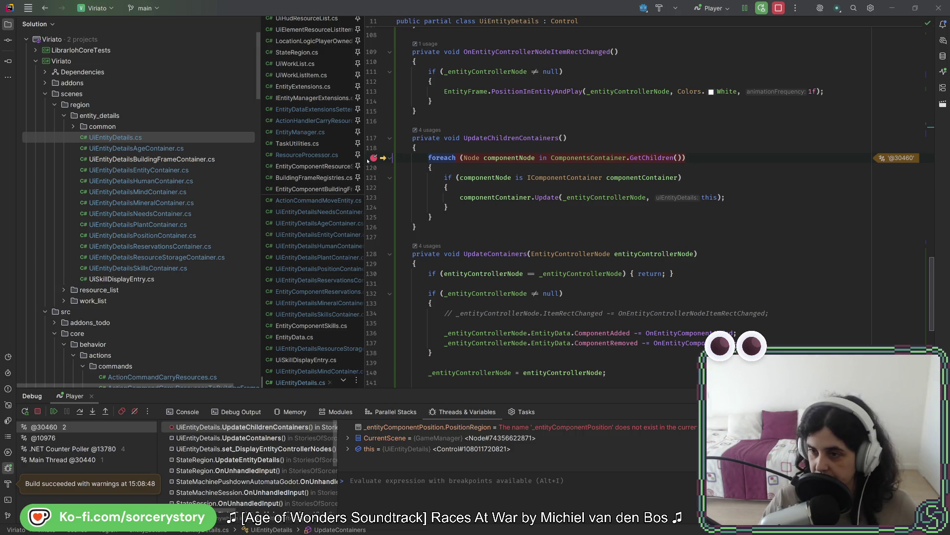
# Step: Remove the line 27 breakpoint in Update and resume the game
pyautogui.press('F5')
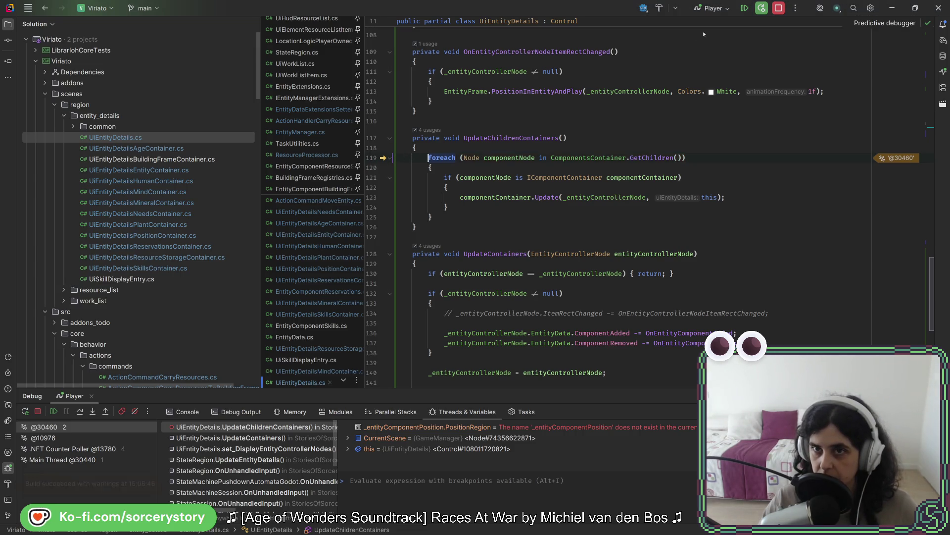
pyautogui.click(370, 279)
pyautogui.click(744, 8)
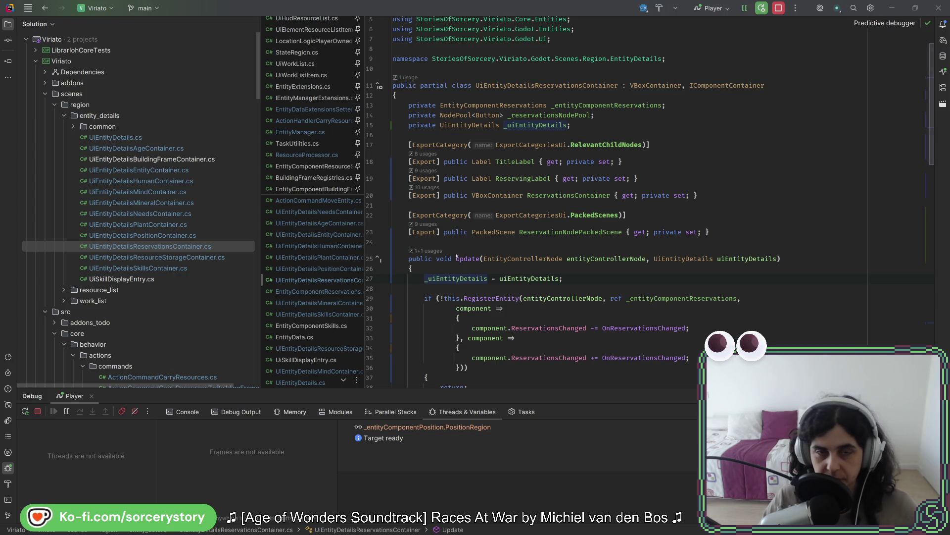
# Step: Return to UiEntityDetails.cs, then open UiEntityDetailsReservationsContainer.cs at its Update method
pyautogui.click(49, 7)
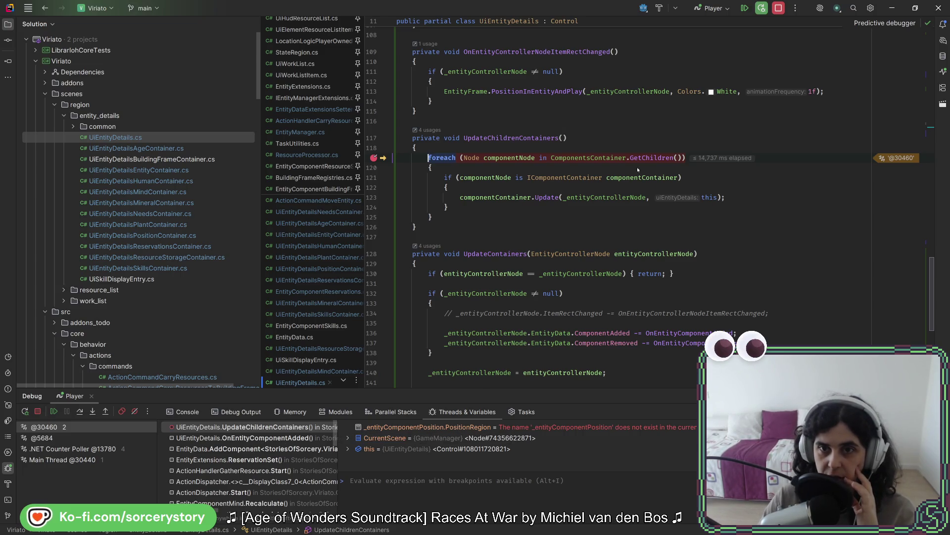
pyautogui.moveTo(639, 188)
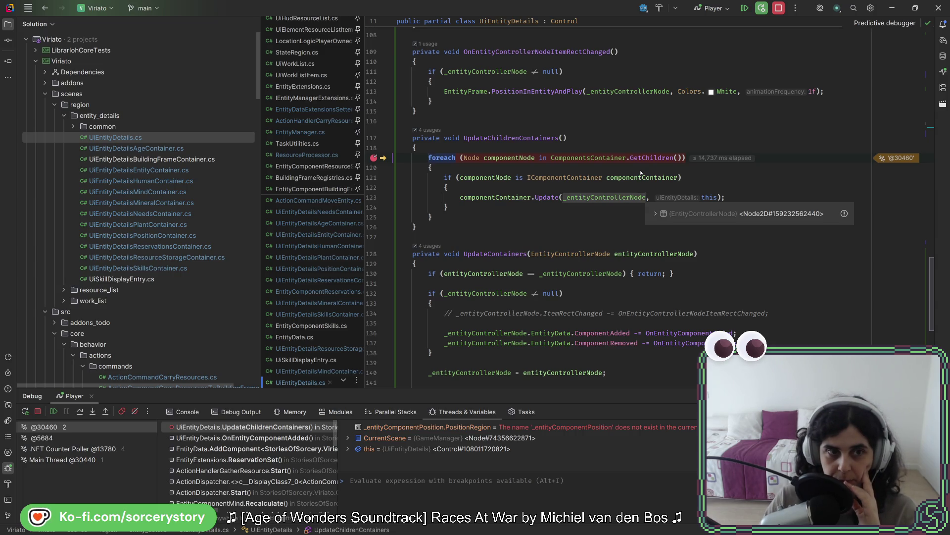
pyautogui.doubleClick(165, 247)
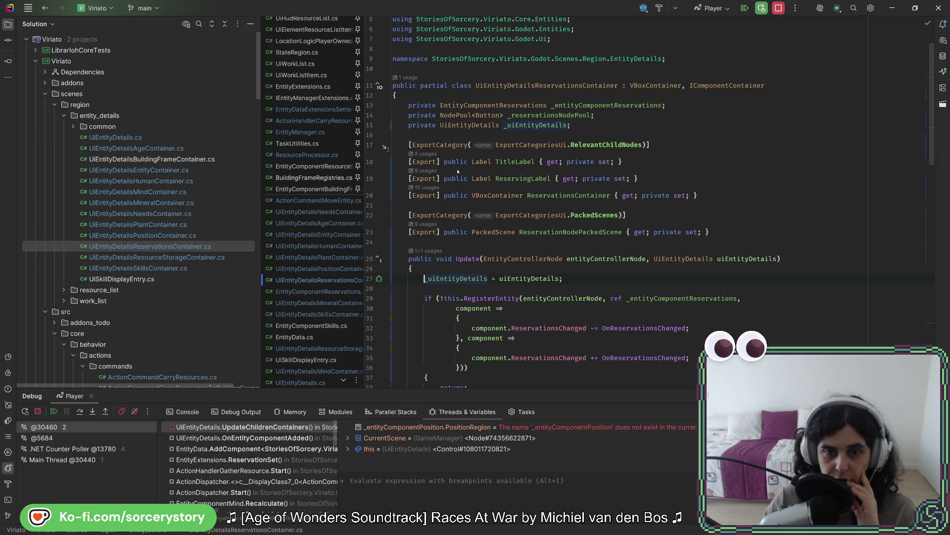
pyautogui.scroll(-4, 423, 182)
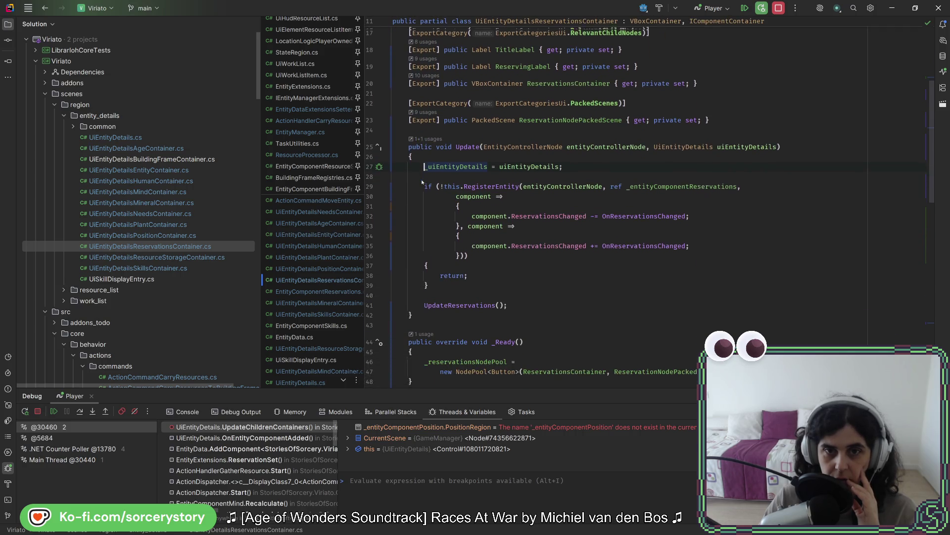
# Step: Break at line 27 of Update, expand entityControllerNode, and check the OnEntityComponentAdded caller frame
pyautogui.click(370, 159)
pyautogui.click(744, 9)
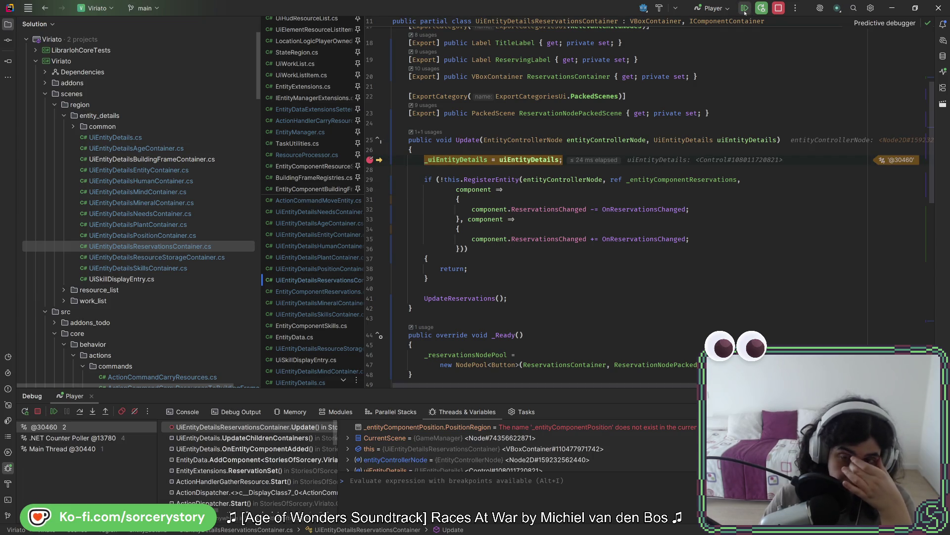
pyautogui.moveTo(606, 140)
pyautogui.click(648, 153)
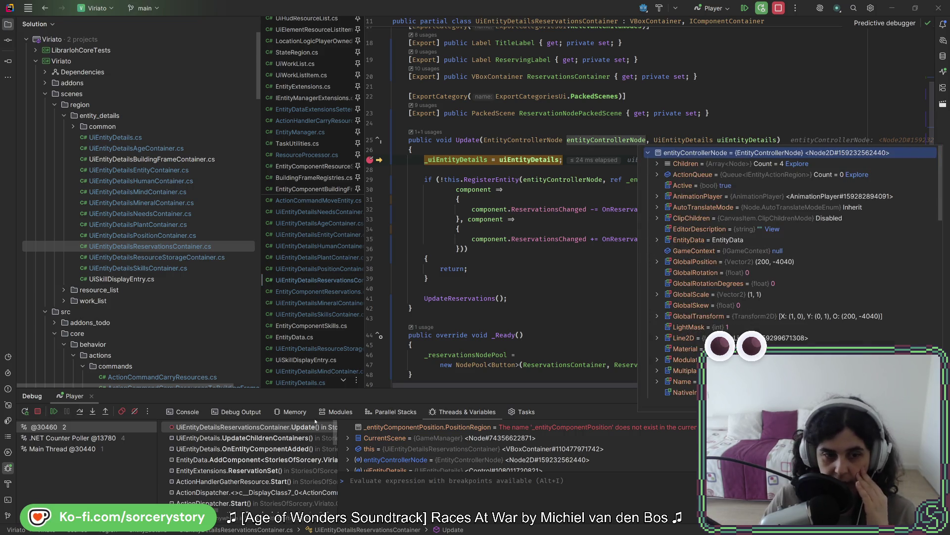
pyautogui.click(253, 451)
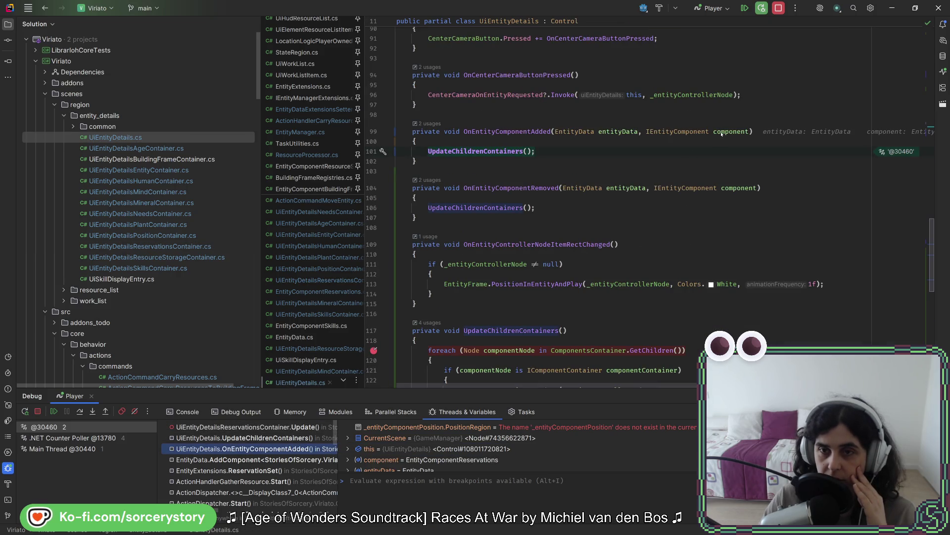
pyautogui.moveTo(722, 134)
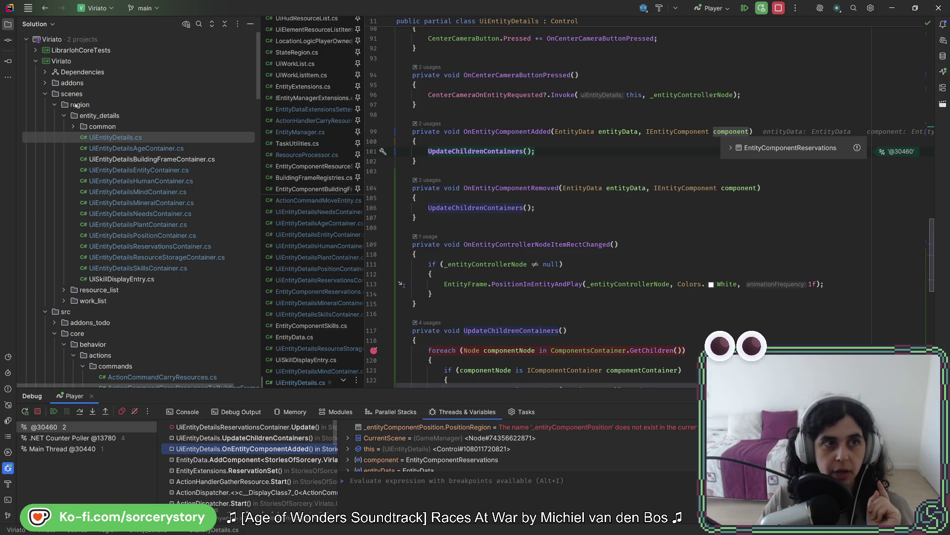
pyautogui.click(226, 428)
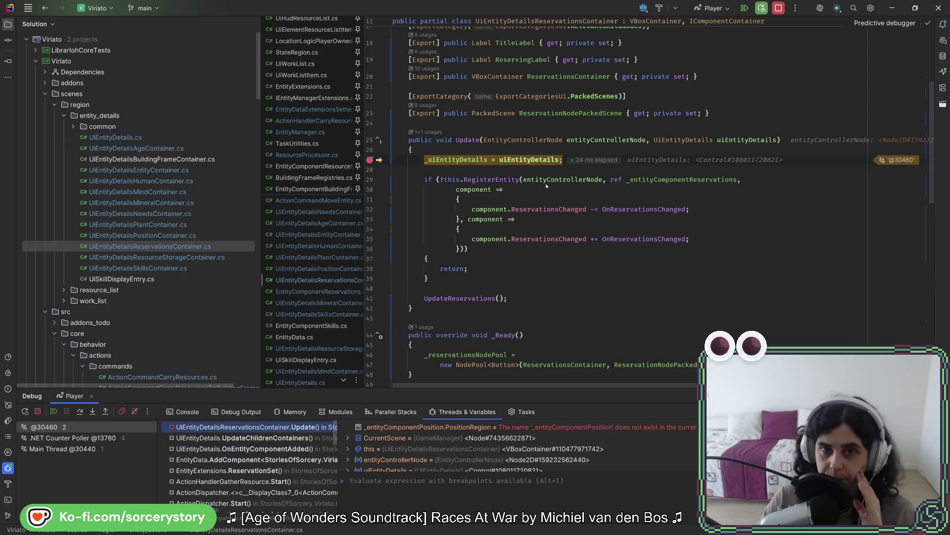
# Step: Check _entityComponentReservations' value, then step over to line 29 and into RegisterEntity
pyautogui.moveTo(449, 158)
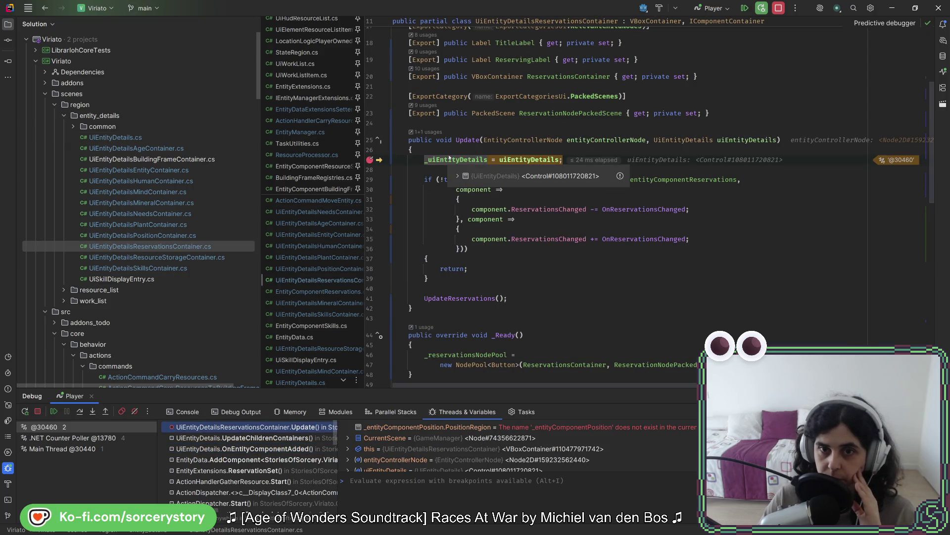
pyautogui.moveTo(596, 141)
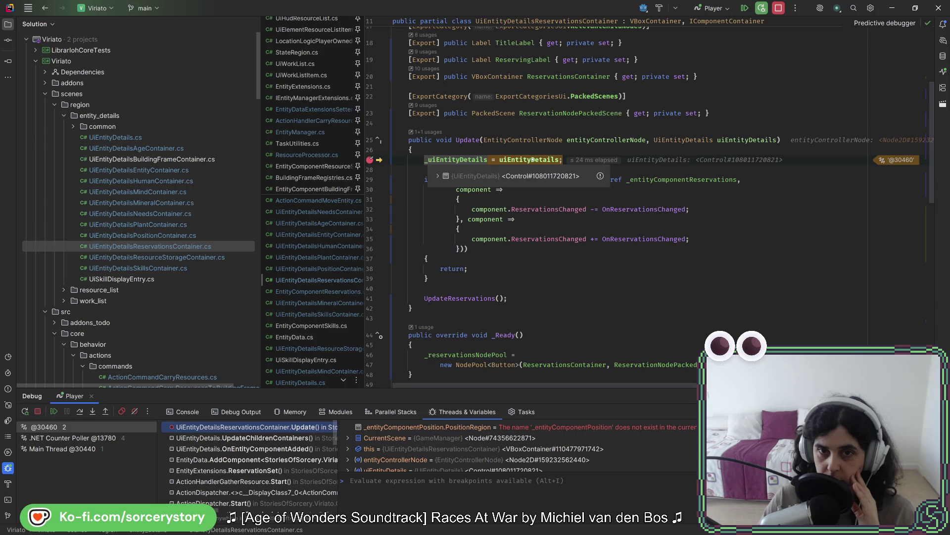
pyautogui.moveTo(532, 160)
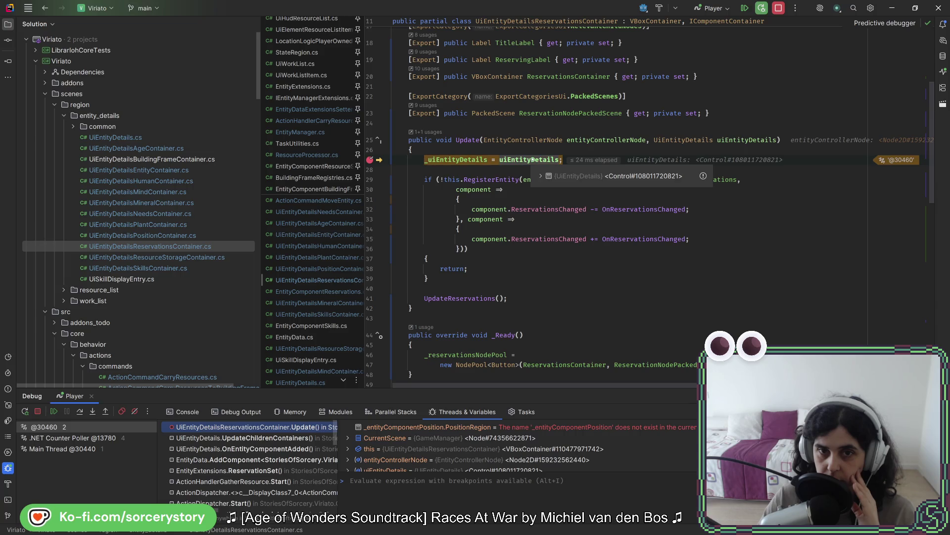
pyautogui.click(707, 208)
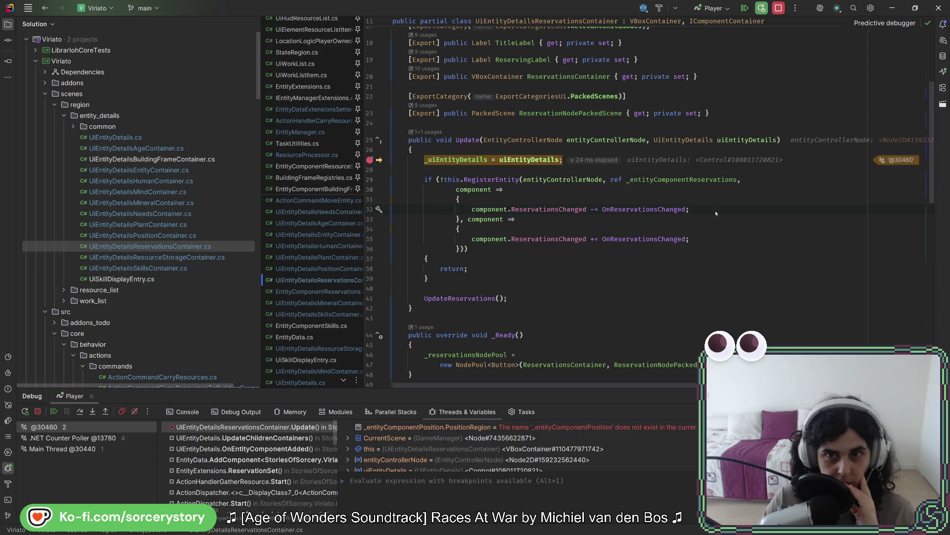
pyautogui.click(662, 180)
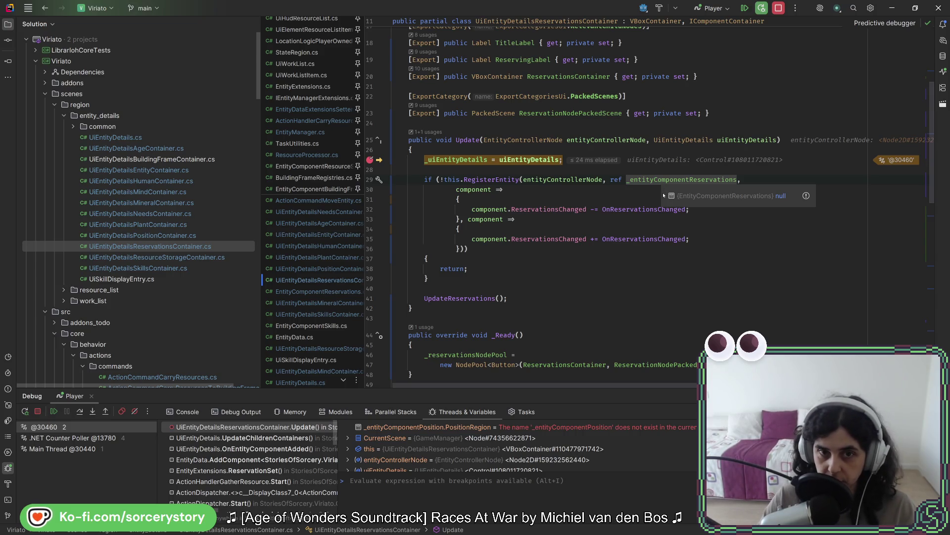
pyautogui.press('F10')
pyautogui.press('F11')
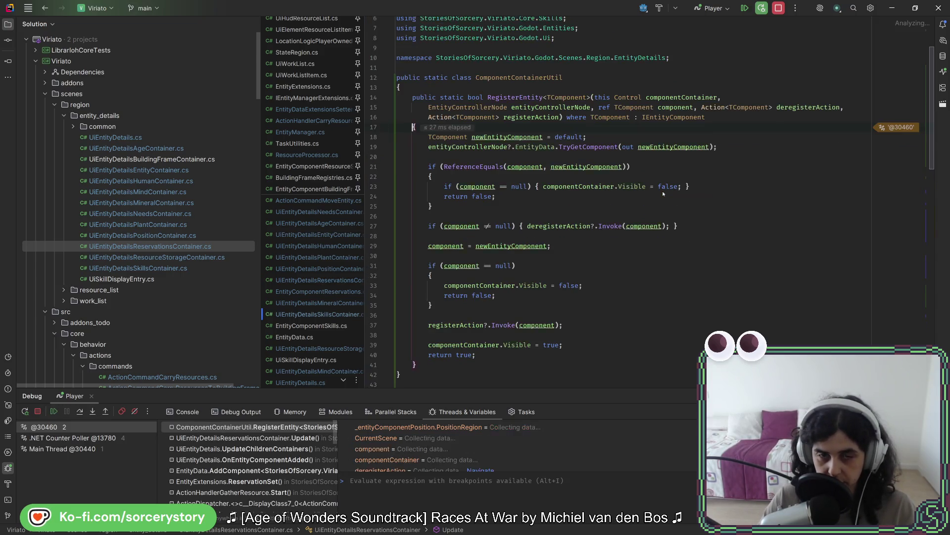
# Step: Step through RegisterEntity's default initialisation, component lookup, equality check and component assignment
pyautogui.press('F10')
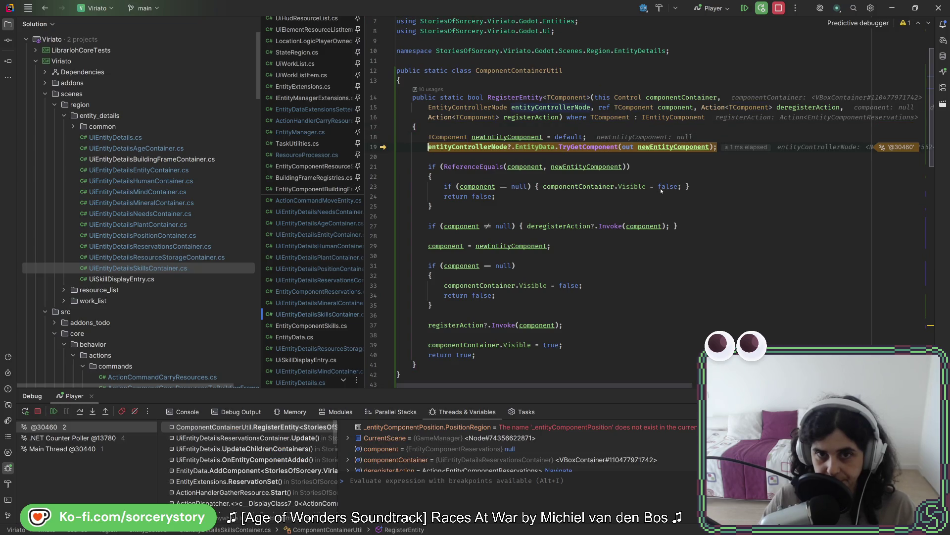
pyautogui.press('F10')
pyautogui.moveTo(661, 148)
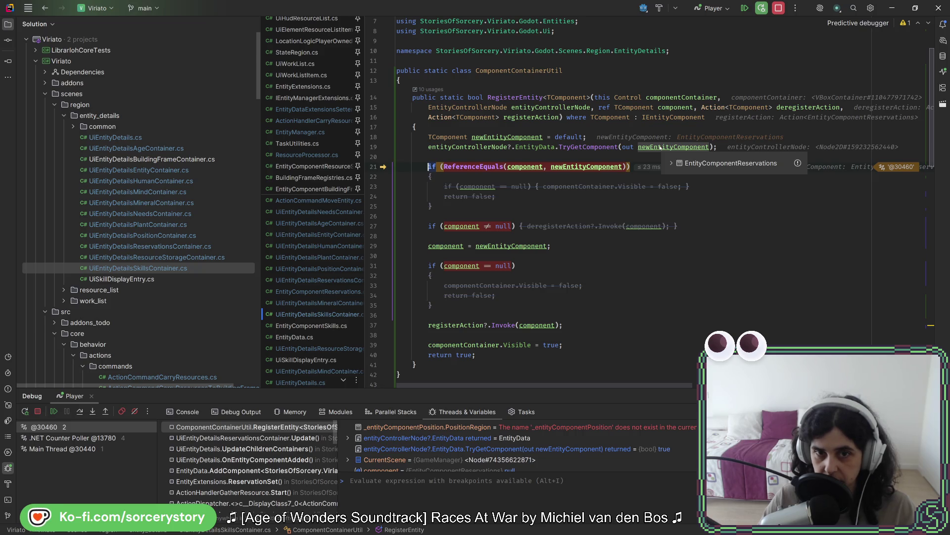
pyautogui.moveTo(571, 167)
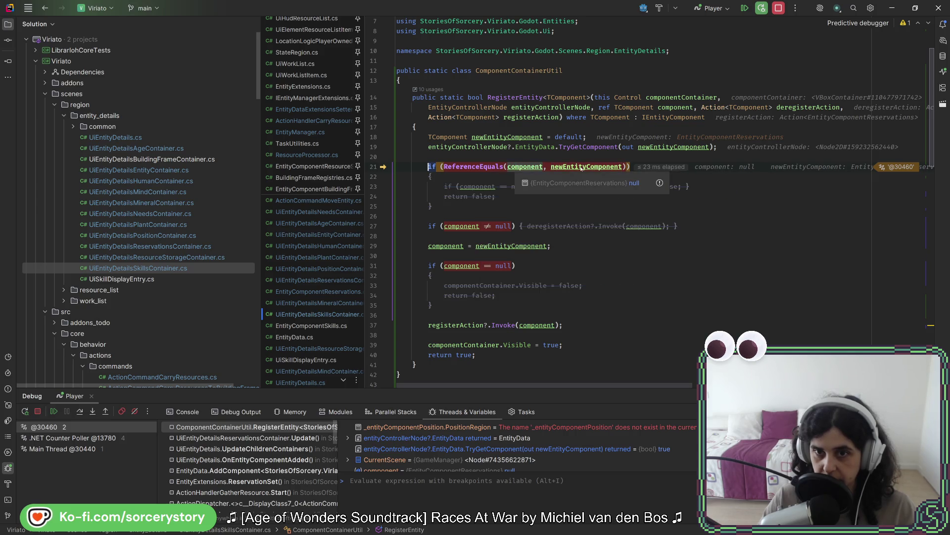
pyautogui.press('F10')
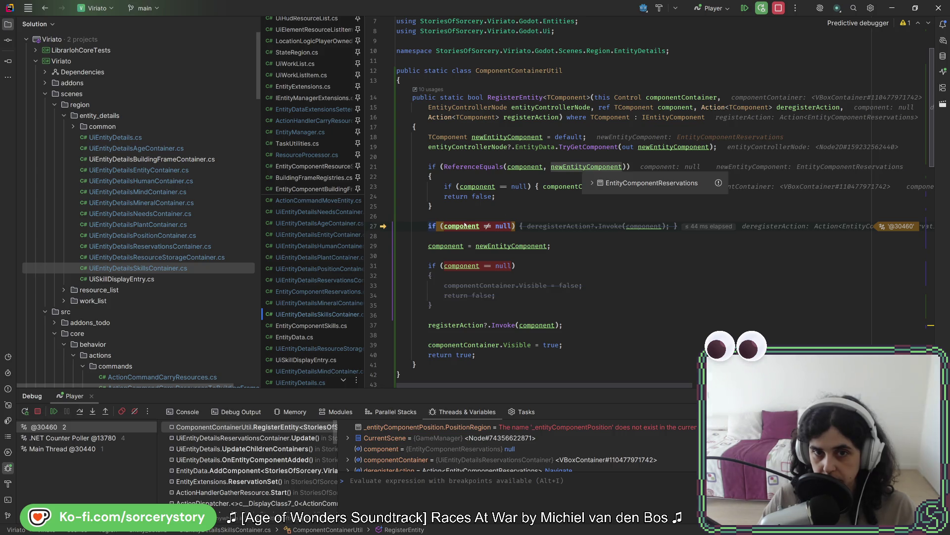
pyautogui.moveTo(464, 226)
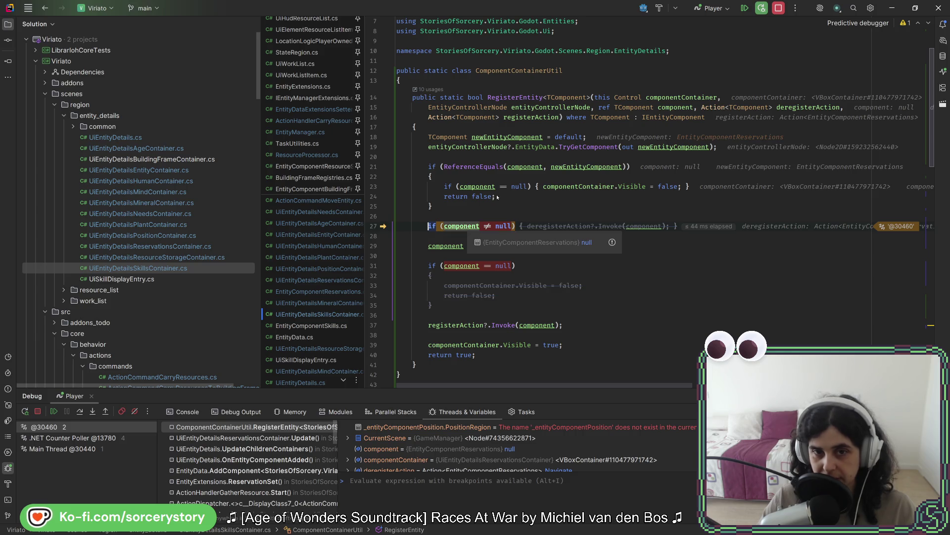
pyautogui.press('F10')
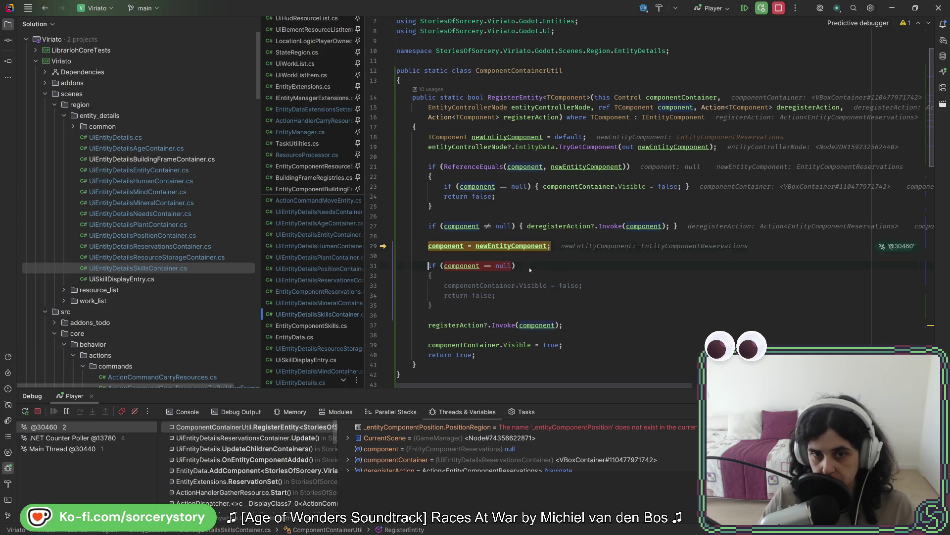
pyautogui.press('F10')
# Step: Step past RegisterEntity's null check and over the register action call
pyautogui.moveTo(514, 246)
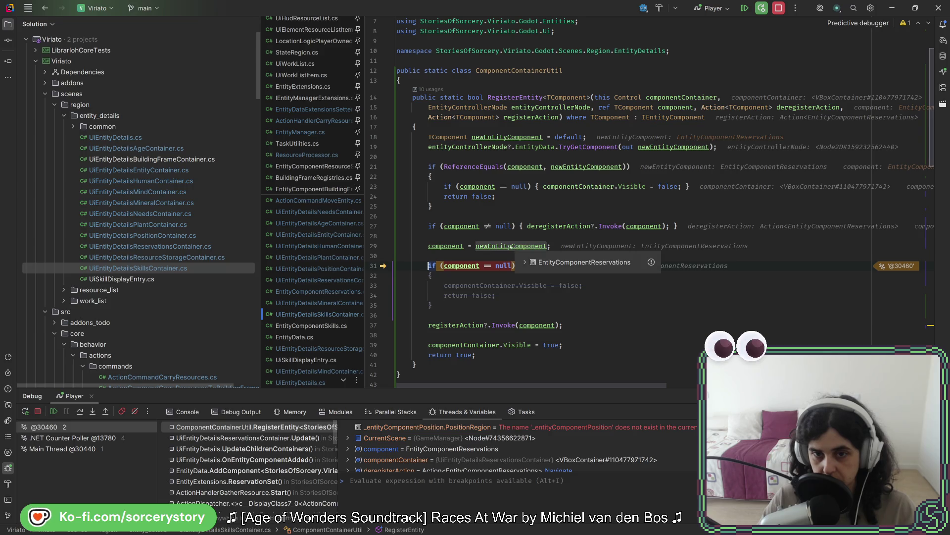
pyautogui.moveTo(431, 247)
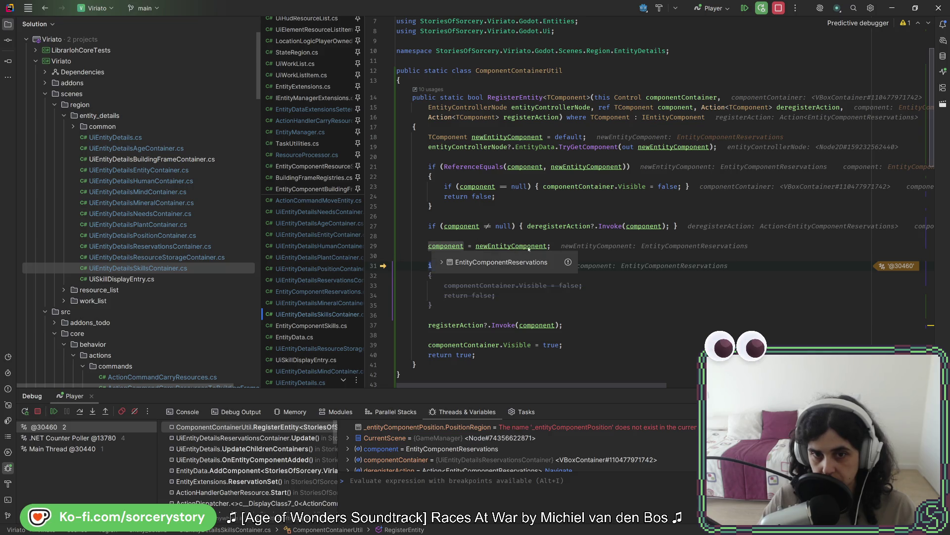
pyautogui.scroll(-1, 493, 263)
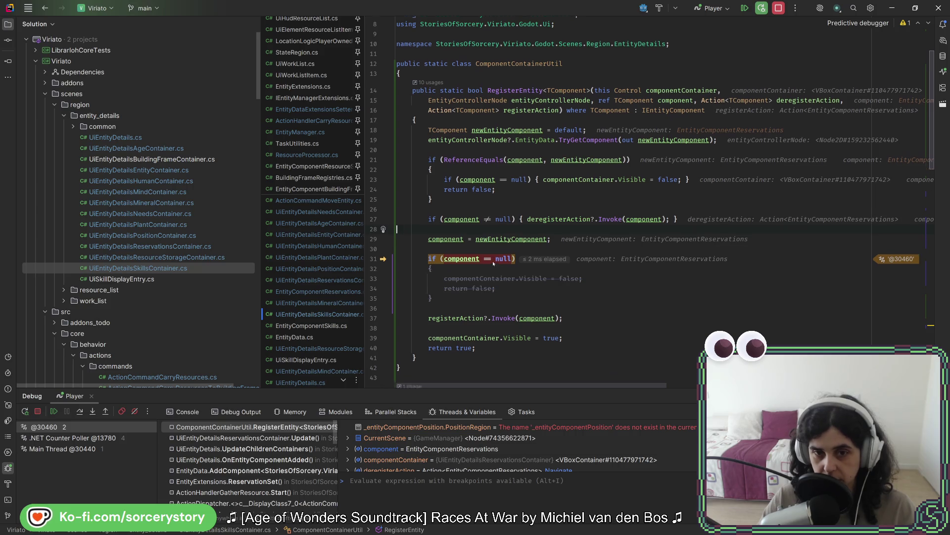
pyautogui.scroll(-2, 495, 253)
pyautogui.press('F10')
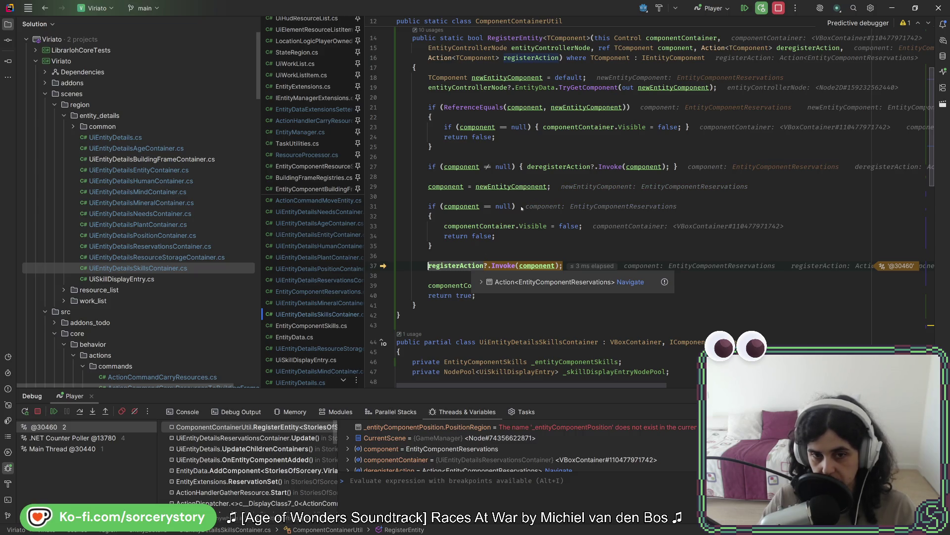
pyautogui.moveTo(503, 206)
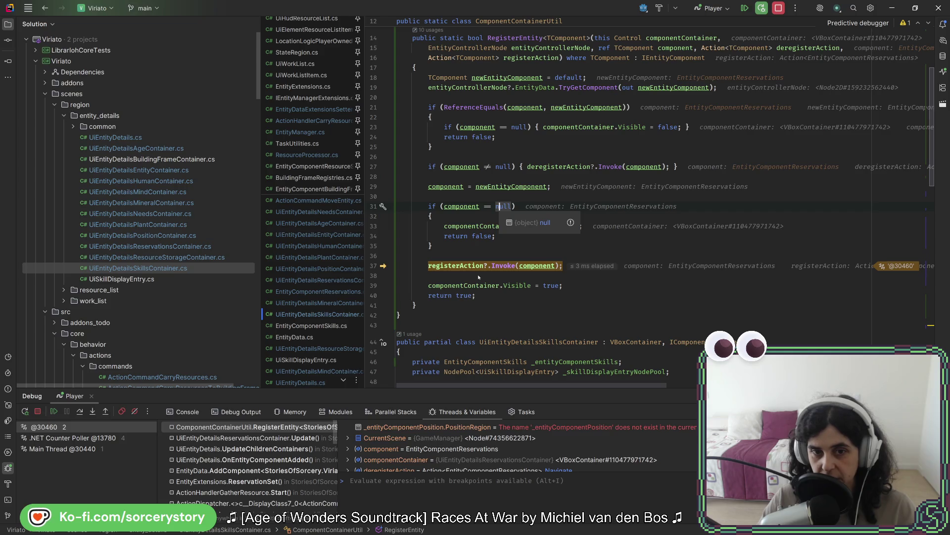
pyautogui.press('F10')
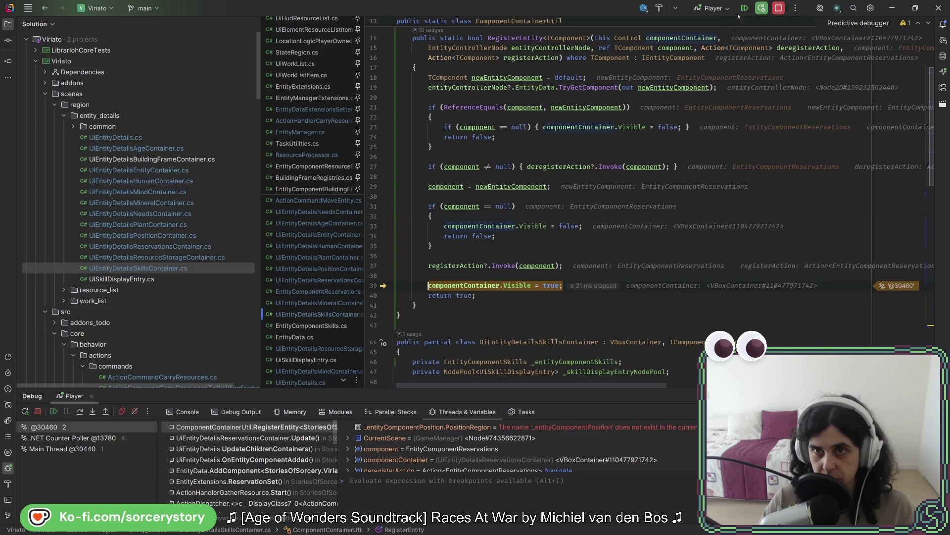
# Step: Resume to the next breakpoint, inspect the OnEntityComponentAdded caller frame, and resume again
pyautogui.click(745, 8)
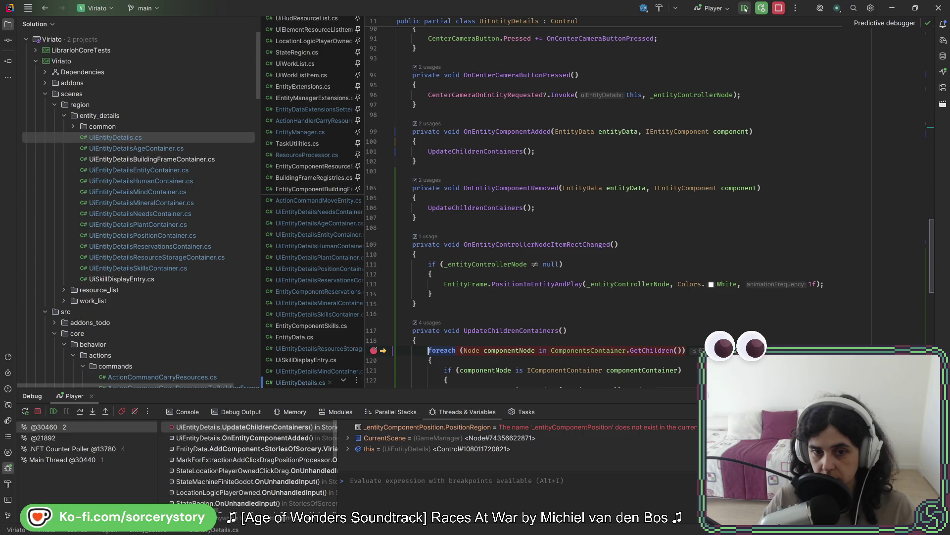
pyautogui.scroll(-2, 609, 203)
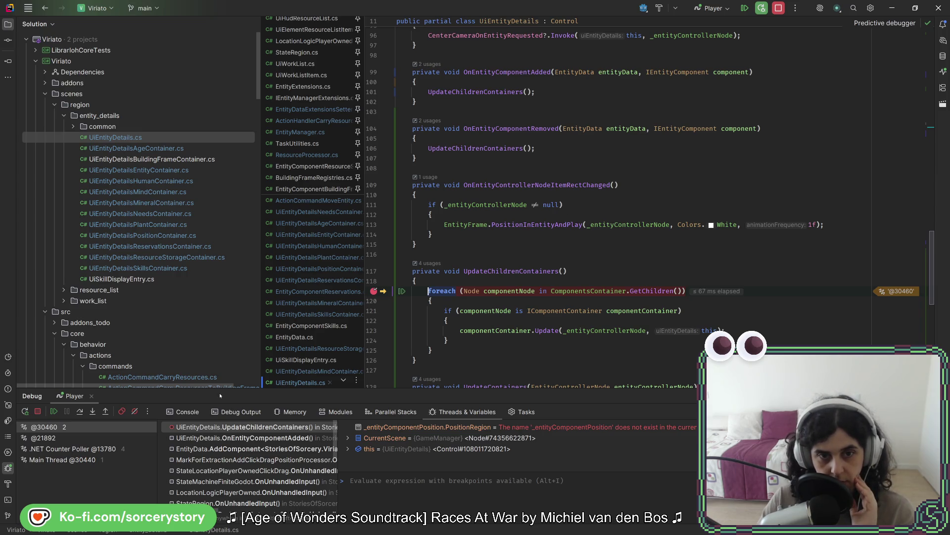
pyautogui.click(248, 438)
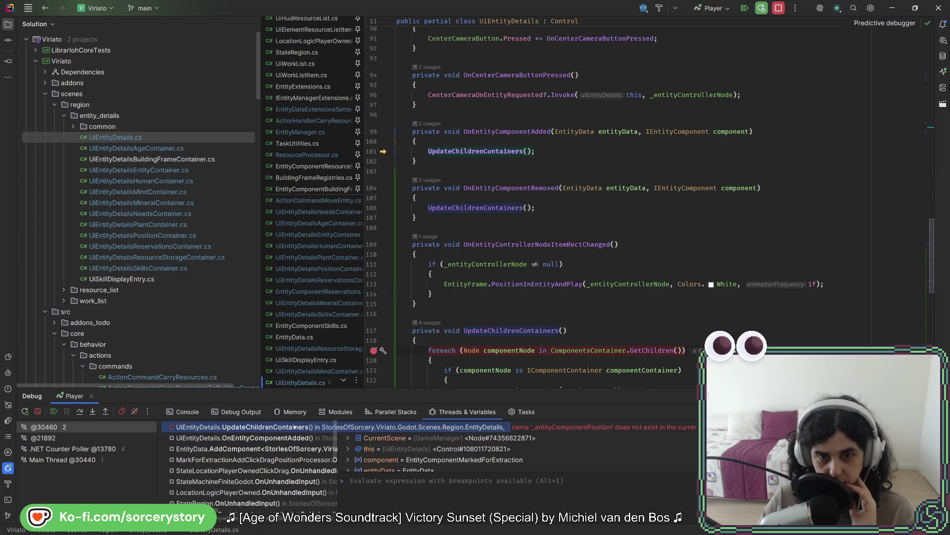
pyautogui.click(745, 8)
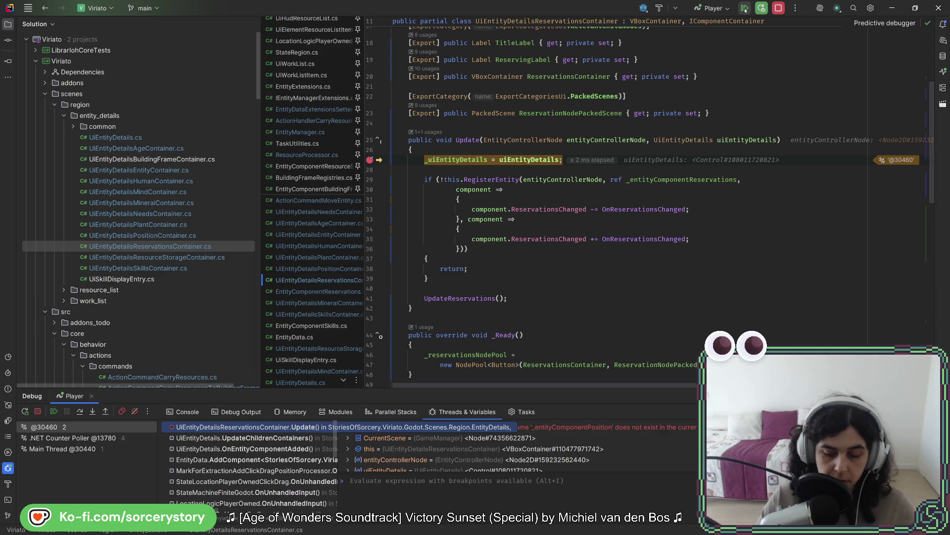
# Step: Step into RegisterEntity again, past its early false return, back to UpdateChildrenContainers, then resume
pyautogui.press('F10')
pyautogui.press('F11')
pyautogui.press('F10')
pyautogui.press('F10')
pyautogui.press('F10')
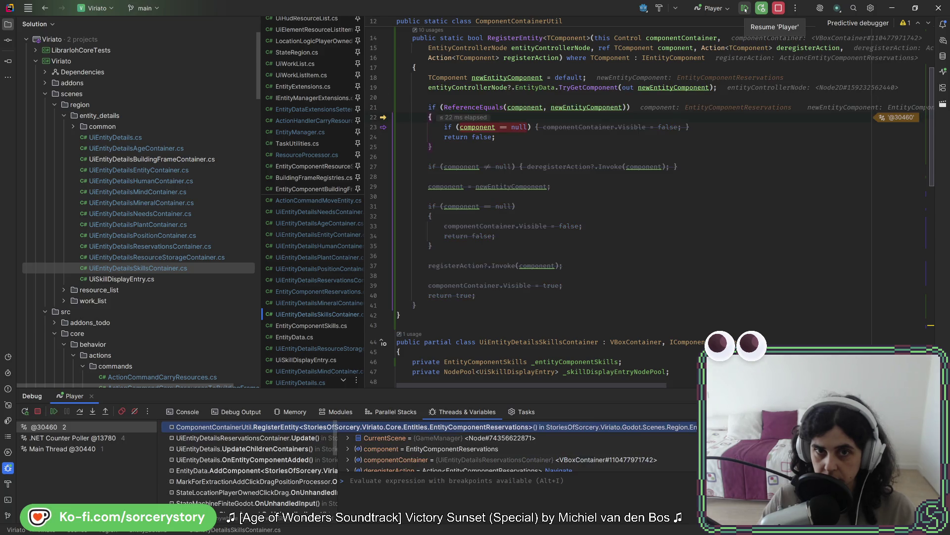
pyautogui.press('F10')
pyautogui.press('F10')
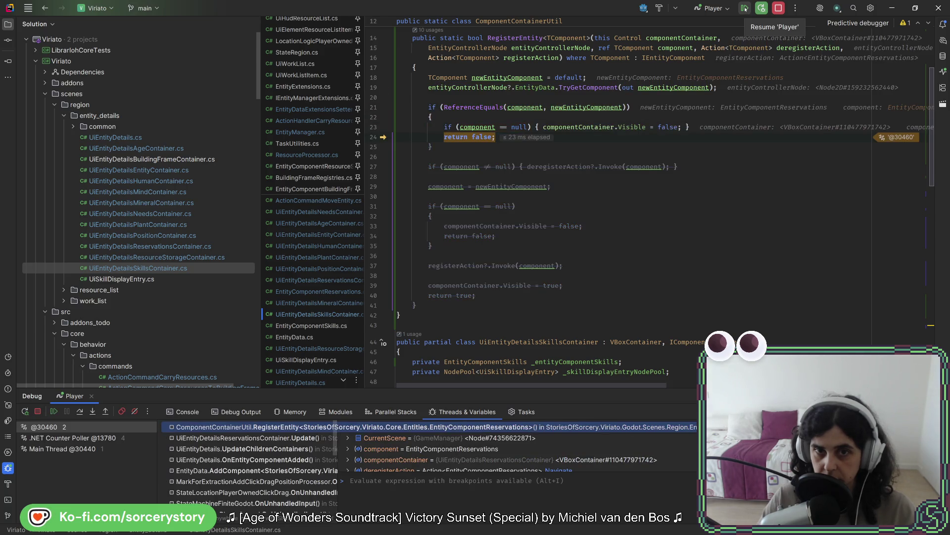
pyautogui.press('F10')
pyautogui.press('F10')
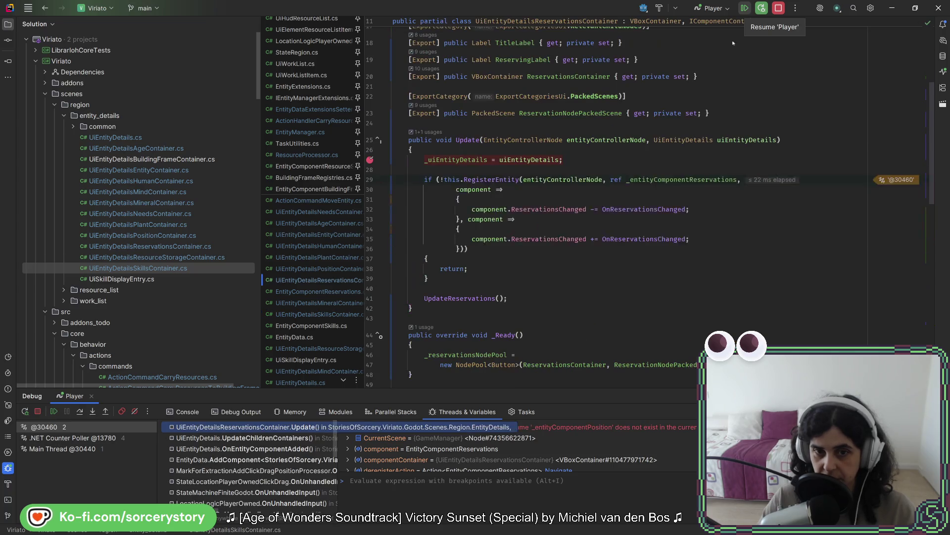
pyautogui.press('F10')
pyautogui.press('F10')
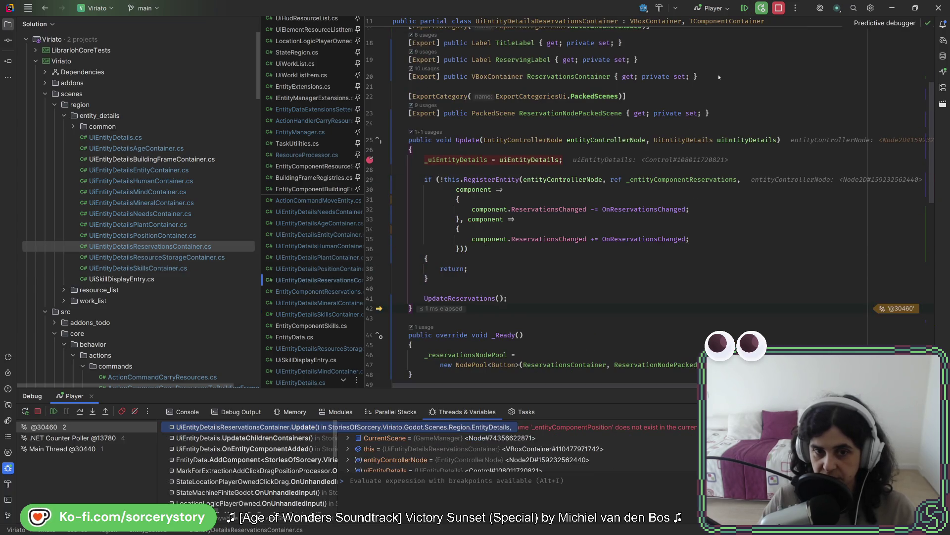
pyautogui.click(745, 8)
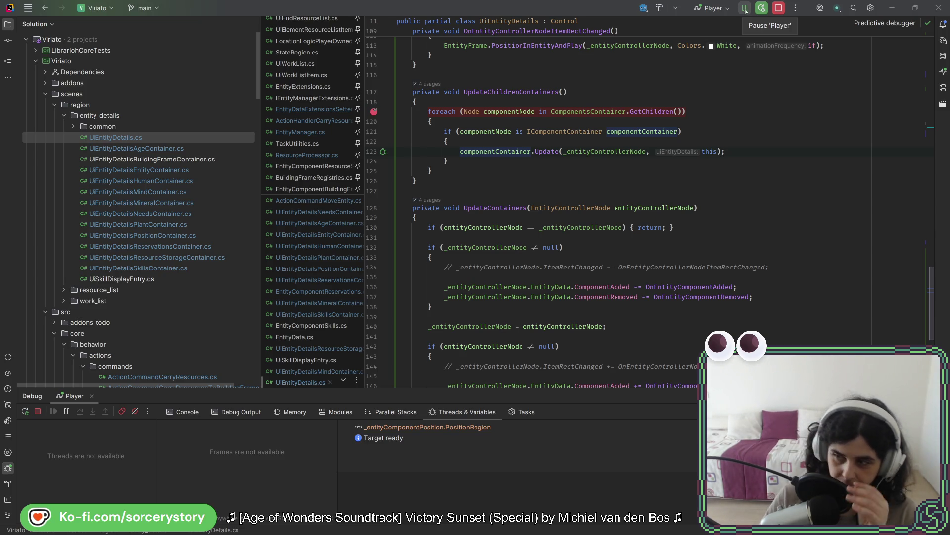
# Step: Stop the debugging session and switch to the Godot editor
pyautogui.click(779, 8)
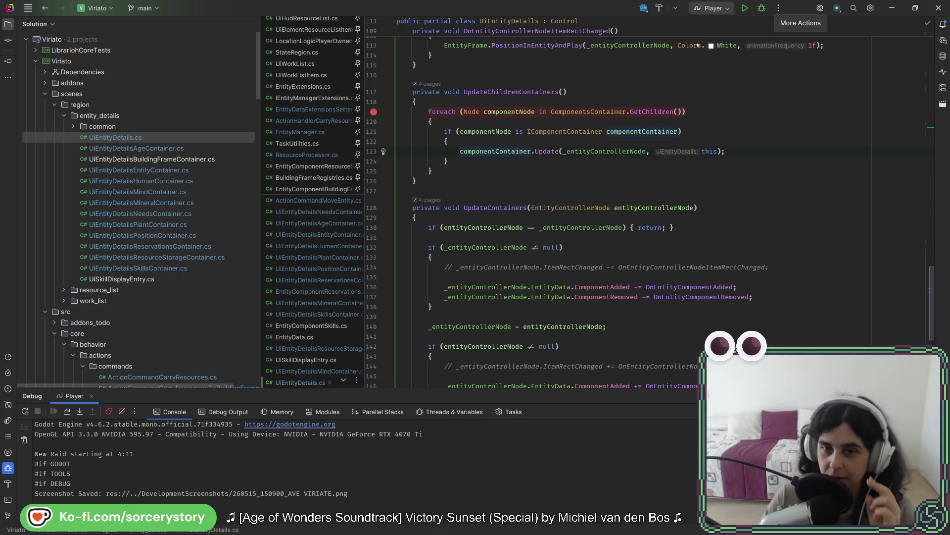
pyautogui.hotkey('alt', 'Tab')
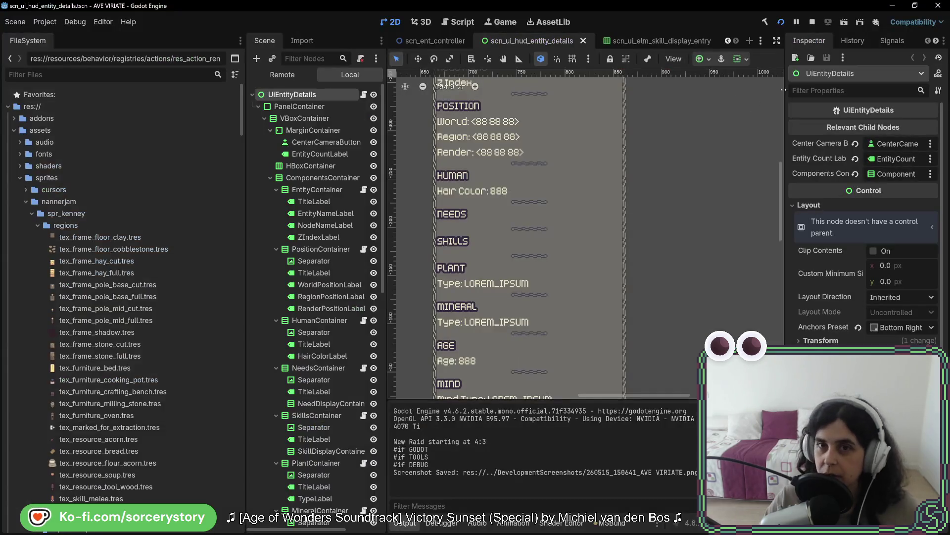
# Step: Rebuild and launch the game, start a new game, and visit the player settlement
pyautogui.click(781, 22)
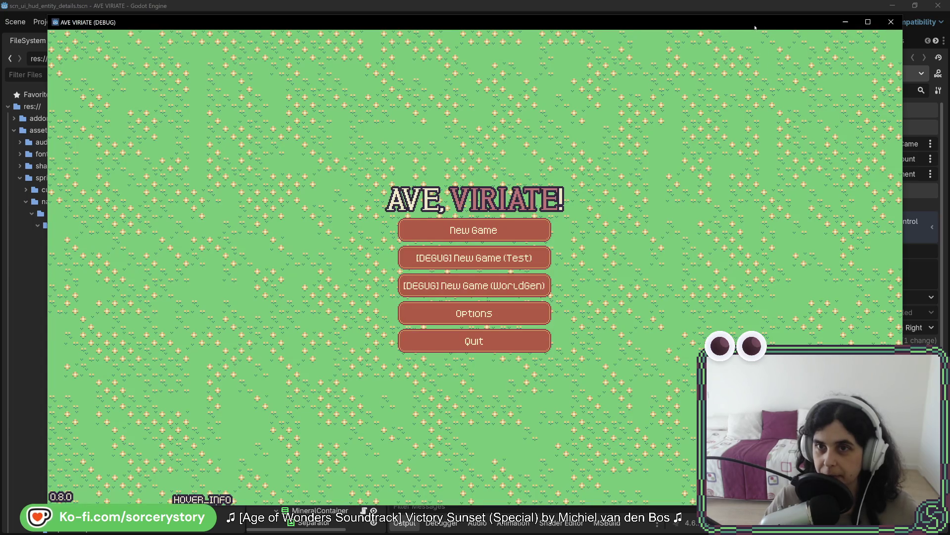
pyautogui.moveTo(755, 27)
pyautogui.mouseDown()
pyautogui.moveTo(642, 23)
pyautogui.moveTo(627, 32)
pyautogui.mouseUp()
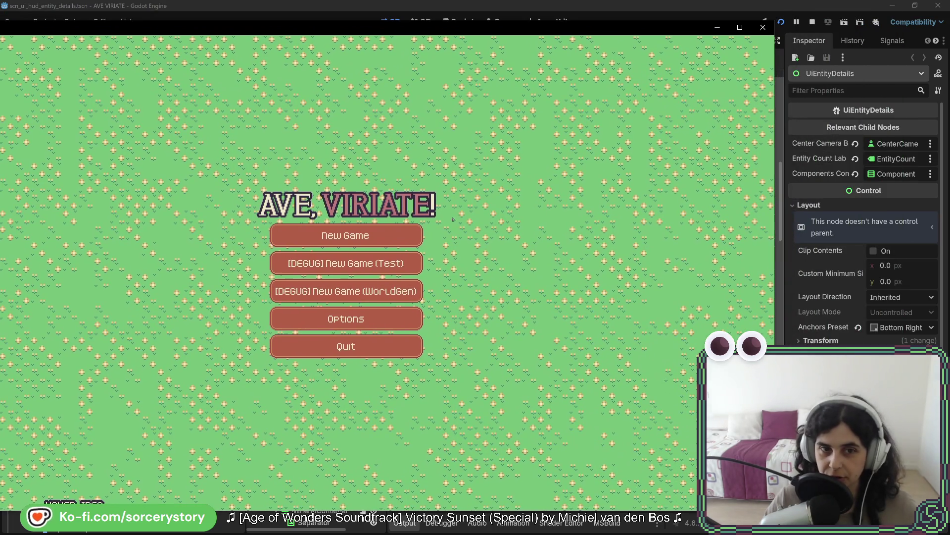
pyautogui.click(405, 242)
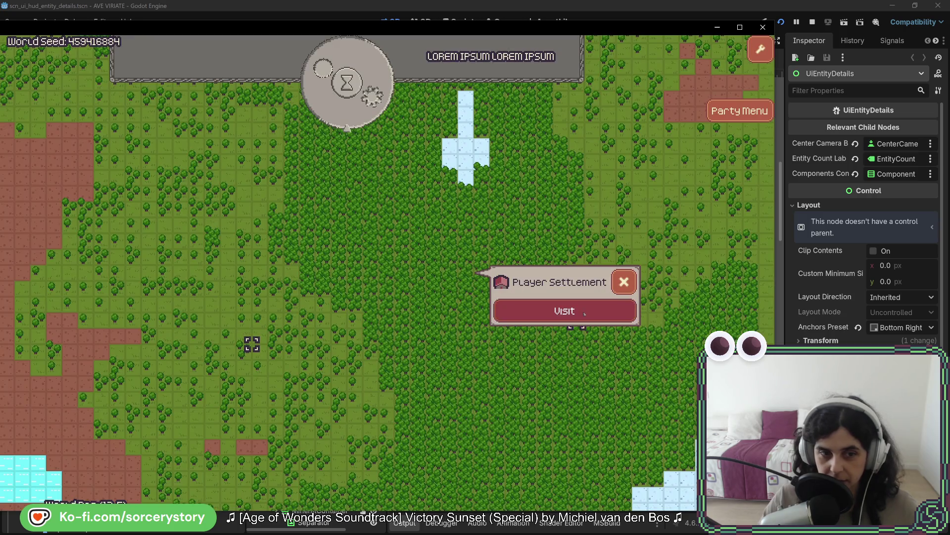
pyautogui.click(584, 313)
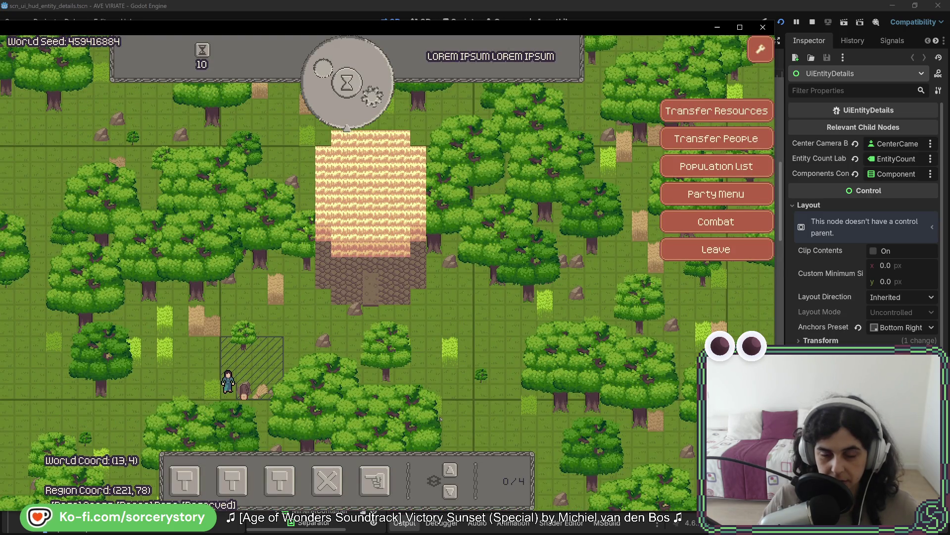
# Step: Select an oak tree to show its details, move the game window left, and bring up villager commands
pyautogui.press('s')
pyautogui.click(372, 390)
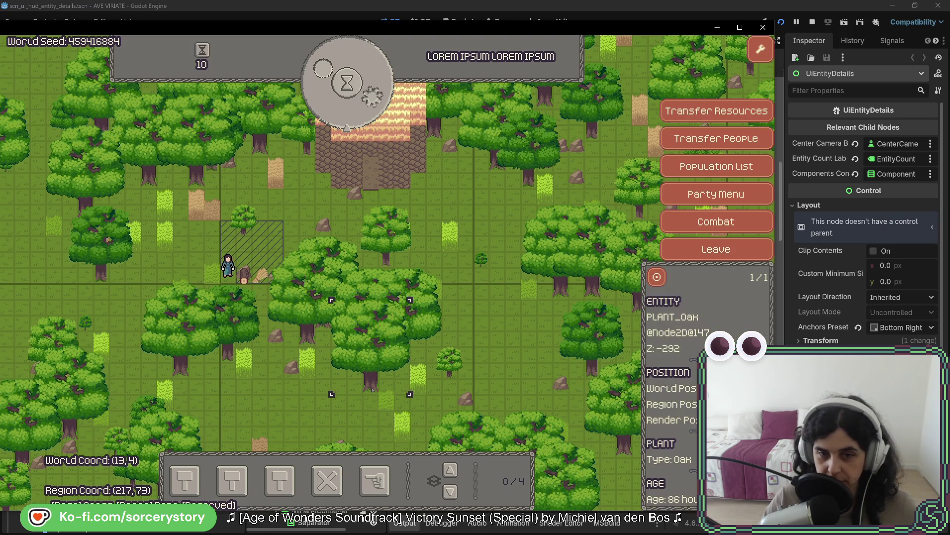
pyautogui.press('s')
pyautogui.press('d')
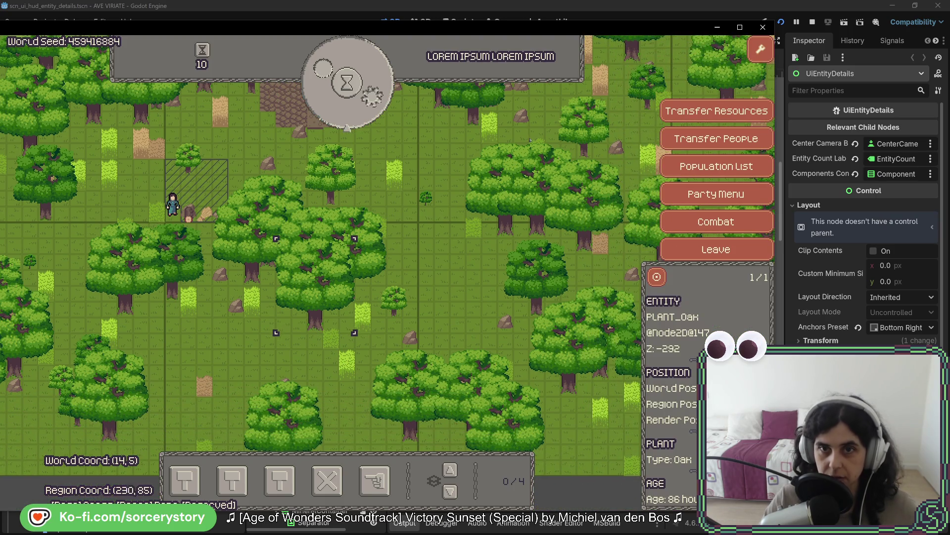
pyautogui.moveTo(562, 27); pyautogui.dragTo(481, 31)
pyautogui.click(294, 484)
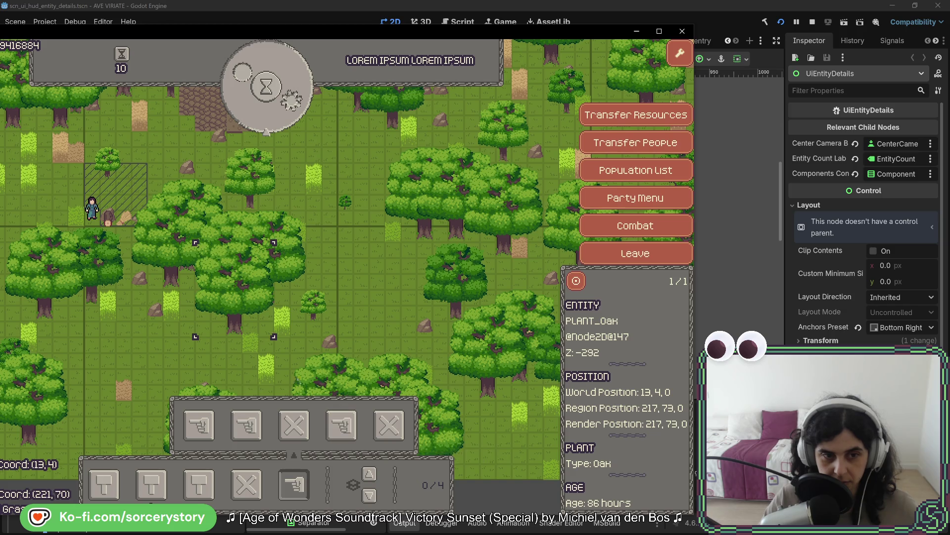
# Step: Order a villager to chop the selected oak so it shows Reserving [1]: Character0
pyautogui.click(235, 331)
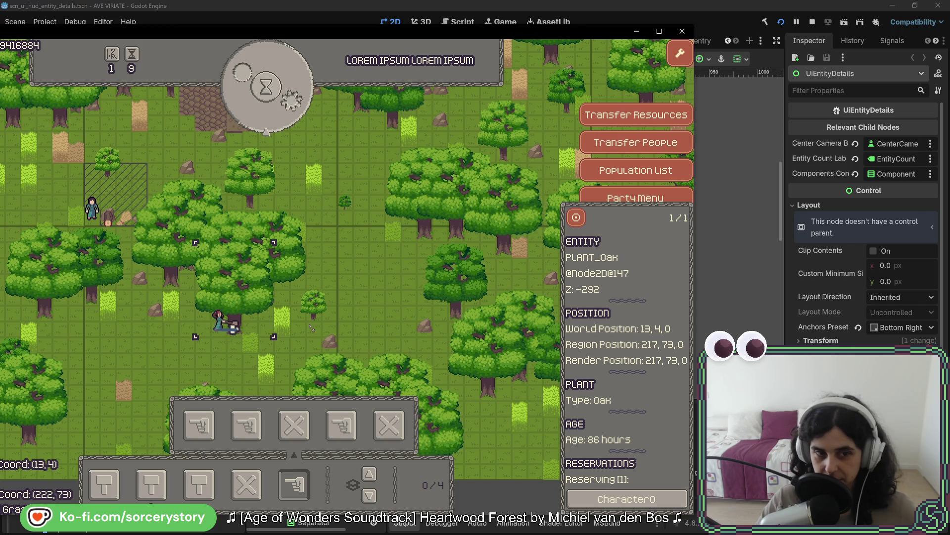
# Step: Order a second oak chopped, then select a villager to view its needs, skills and gather action
pyautogui.click(171, 277)
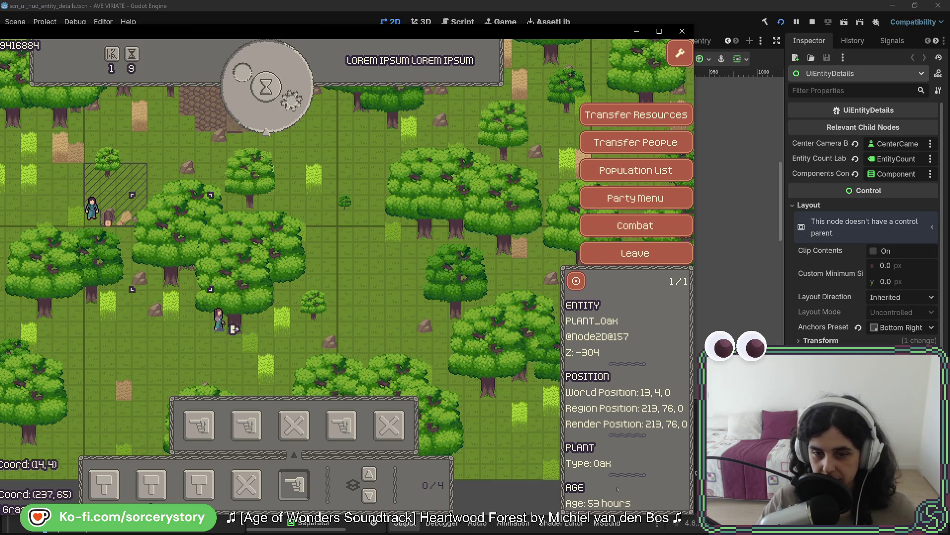
pyautogui.click(342, 425)
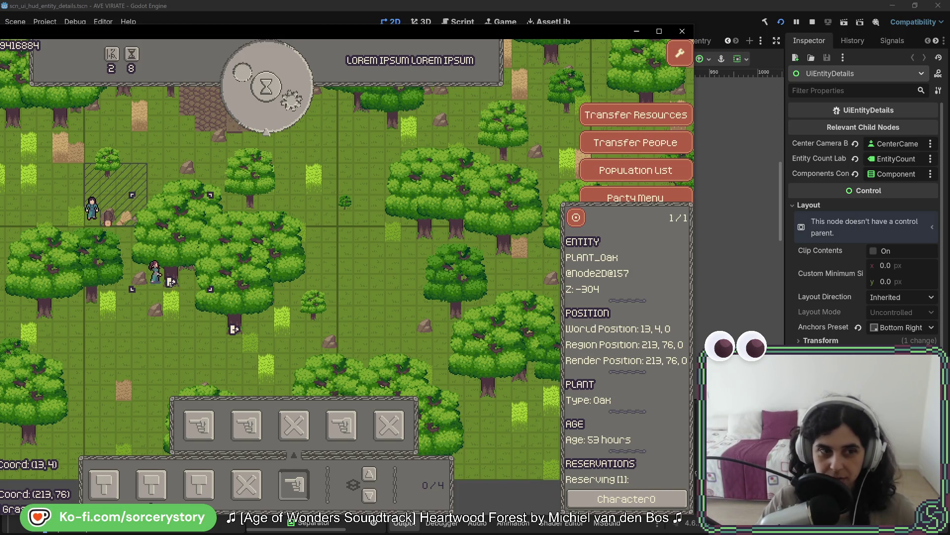
pyautogui.click(73, 214)
pyautogui.press('Escape')
pyautogui.click(92, 208)
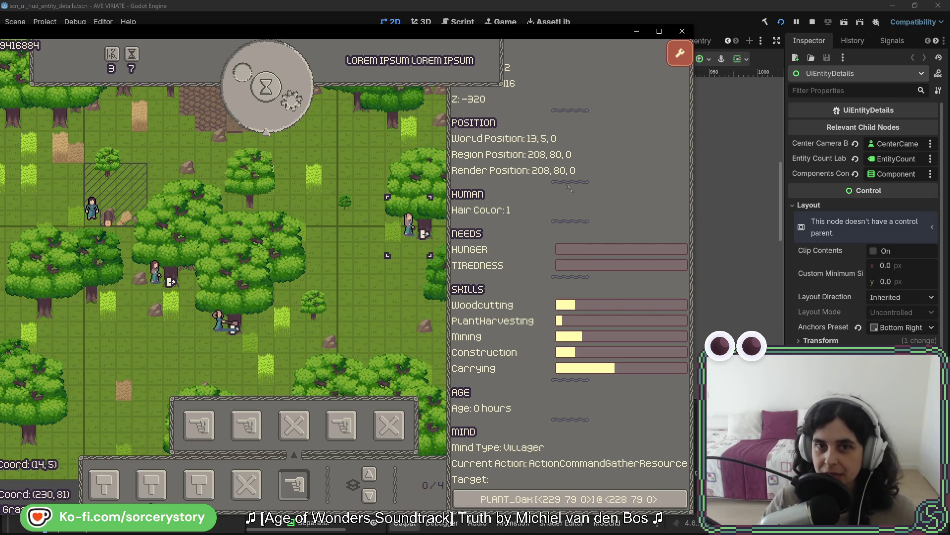
# Step: Inspect several villagers' details, including Character3 and its neighbour, panning around the map
pyautogui.click(91, 211)
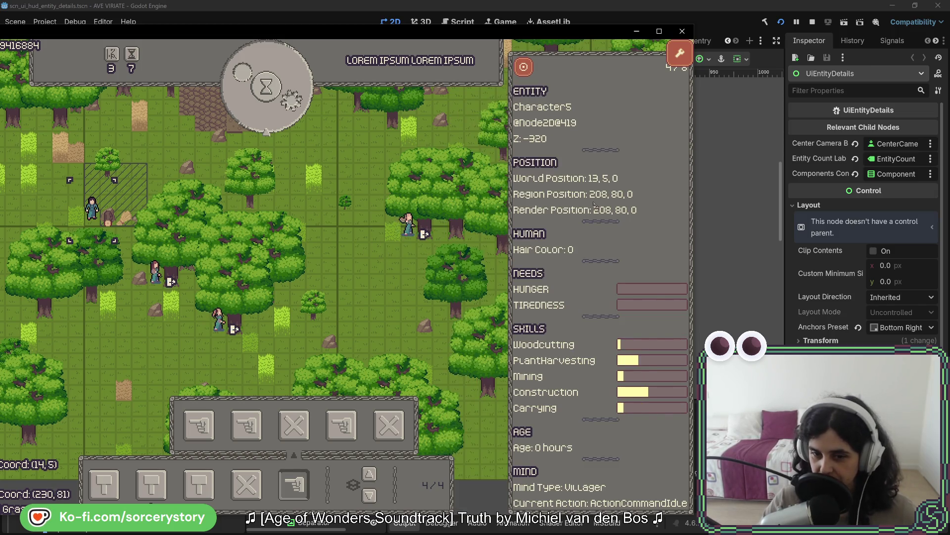
pyautogui.press('Escape')
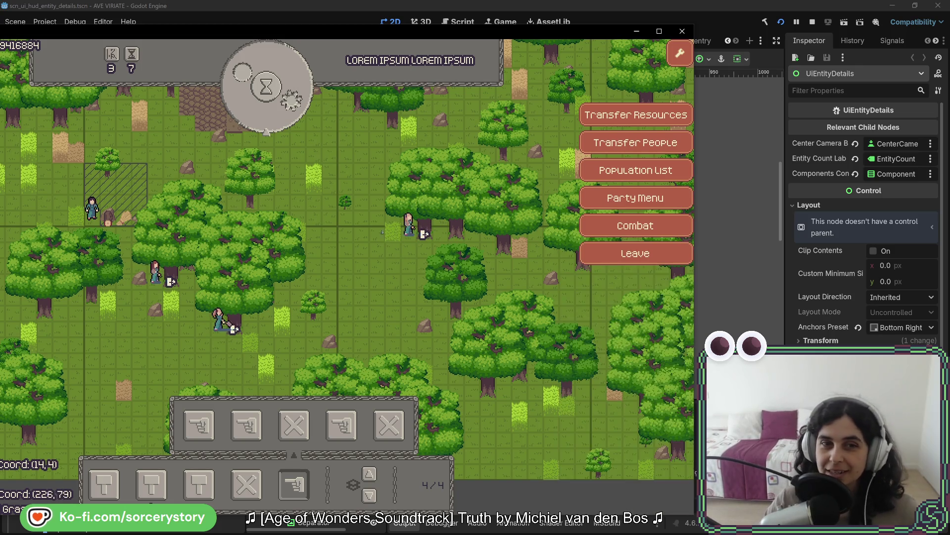
pyautogui.press('Up')
pyautogui.press('Left')
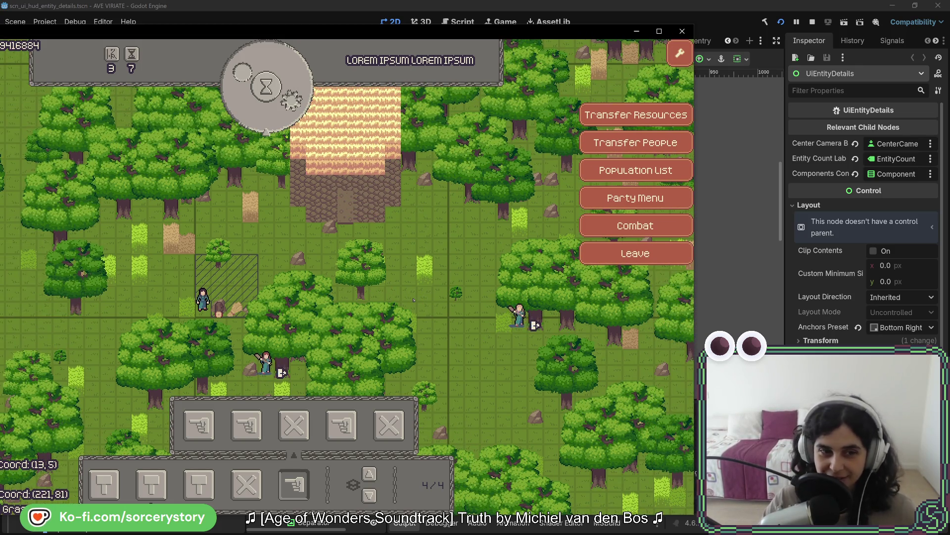
pyautogui.press('Down')
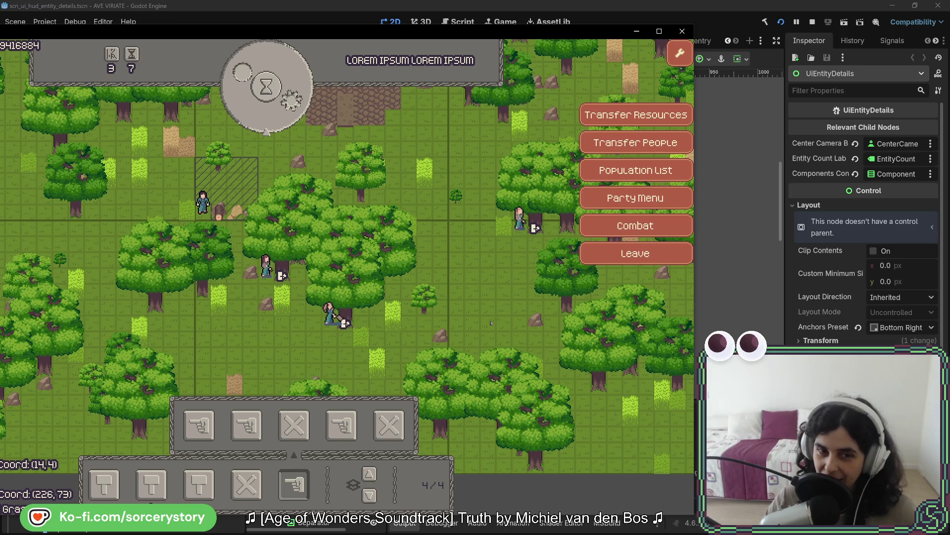
pyautogui.moveTo(490, 323); pyautogui.dragTo(479, 379)
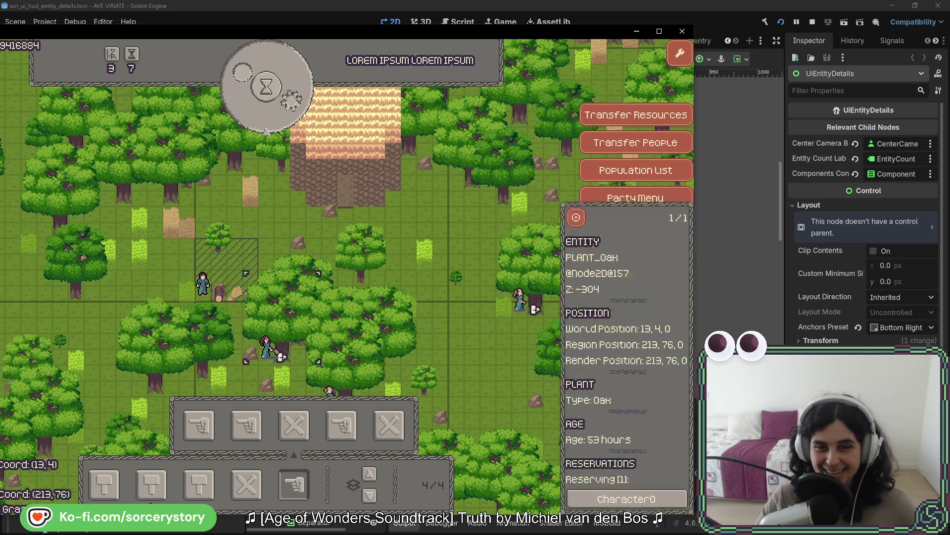
pyautogui.click(203, 283)
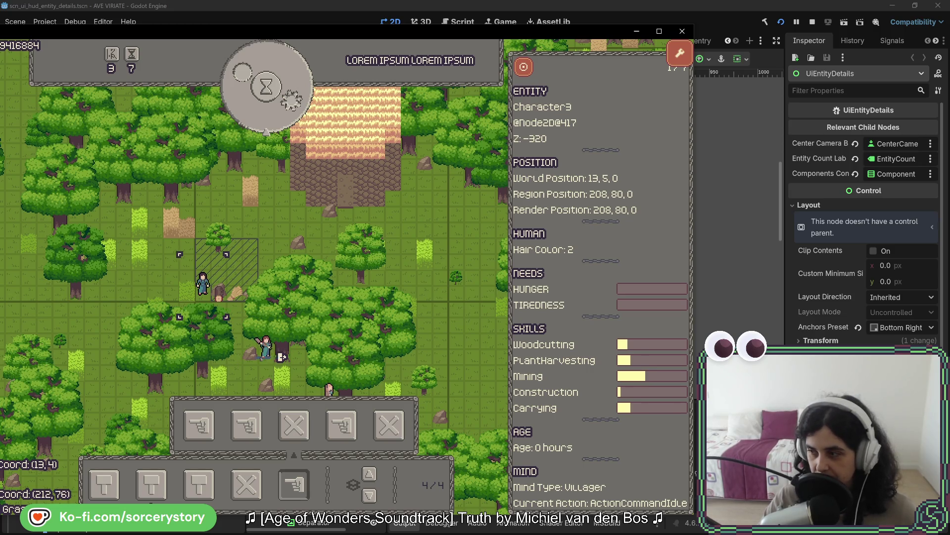
pyautogui.click(267, 349)
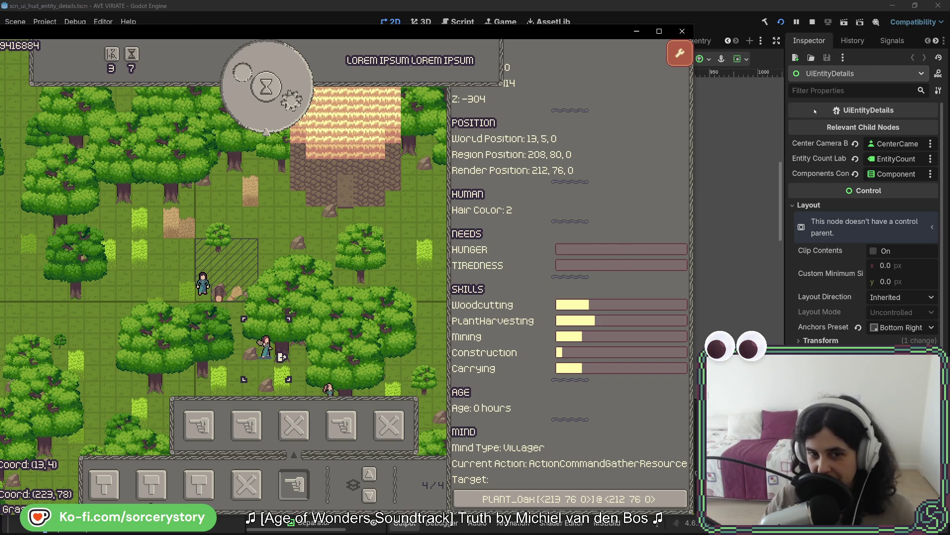
pyautogui.click(352, 439)
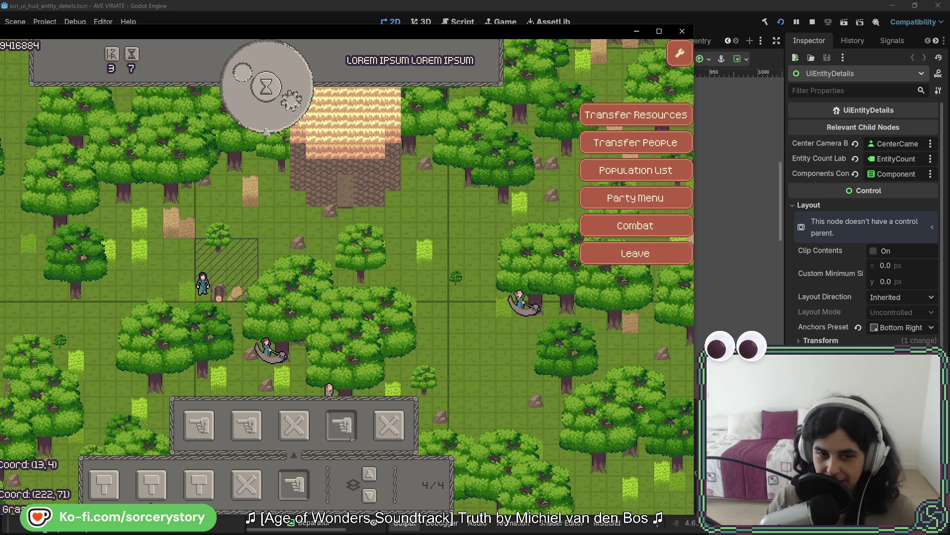
# Step: Mark a large area for gathering and pass seven game hours to reach Day 1, 15:00
pyautogui.moveTo(131, 163); pyautogui.dragTo(420, 332)
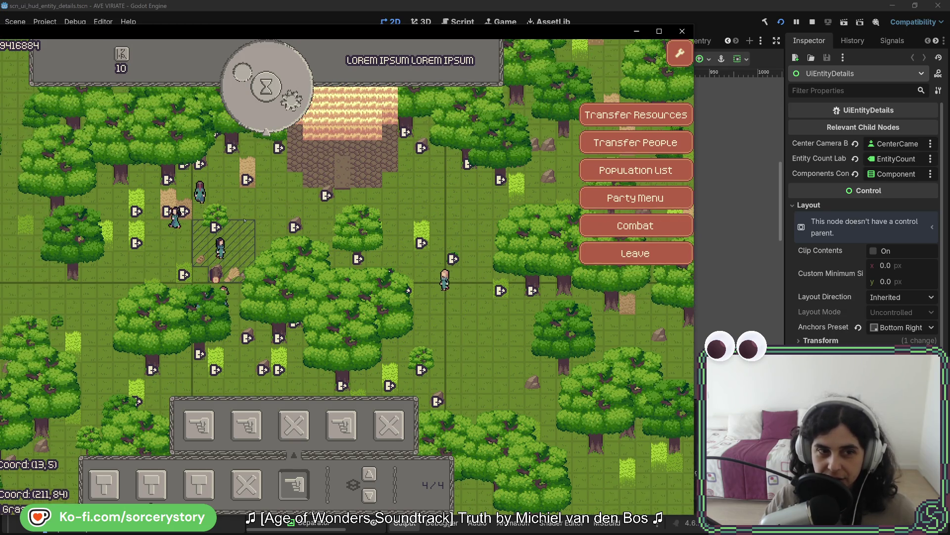
pyautogui.click(234, 249)
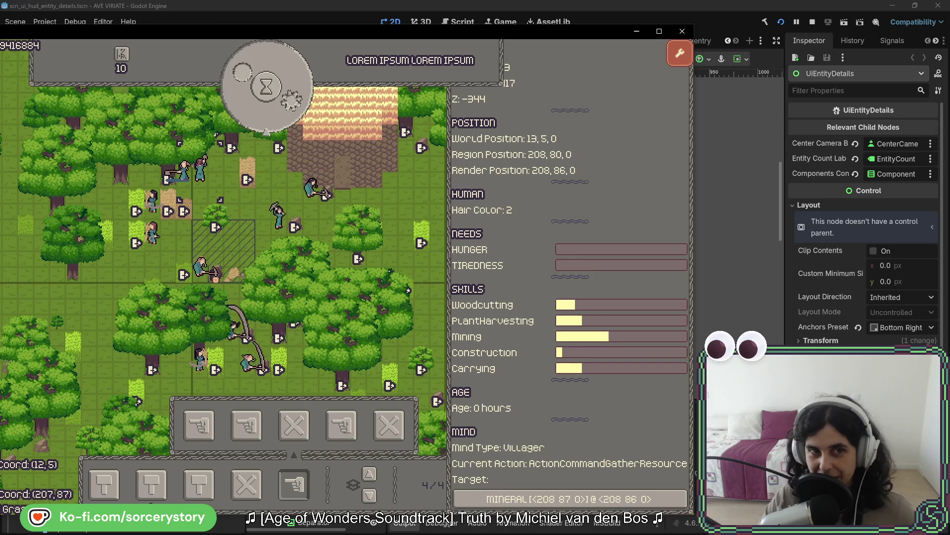
pyautogui.click(281, 120)
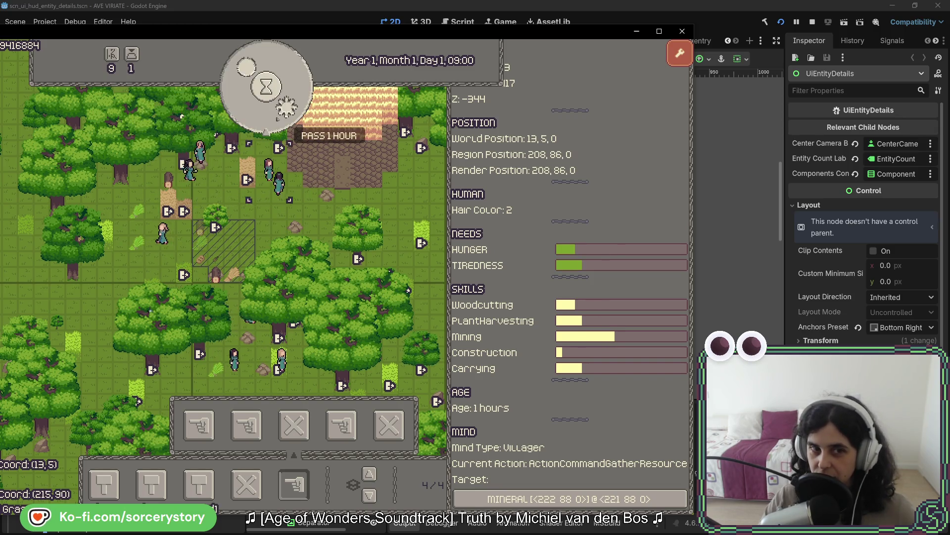
pyautogui.click(281, 120)
pyautogui.click(280, 119)
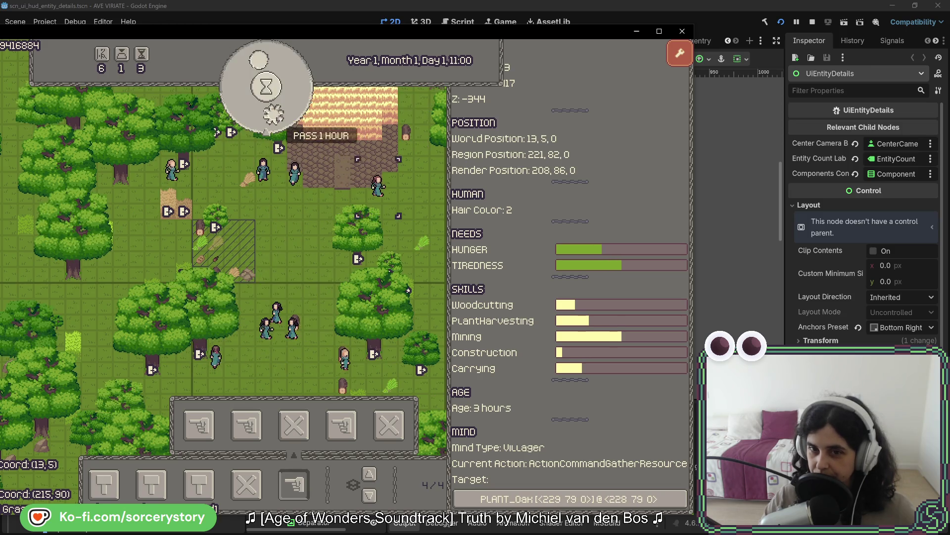
pyautogui.click(281, 119)
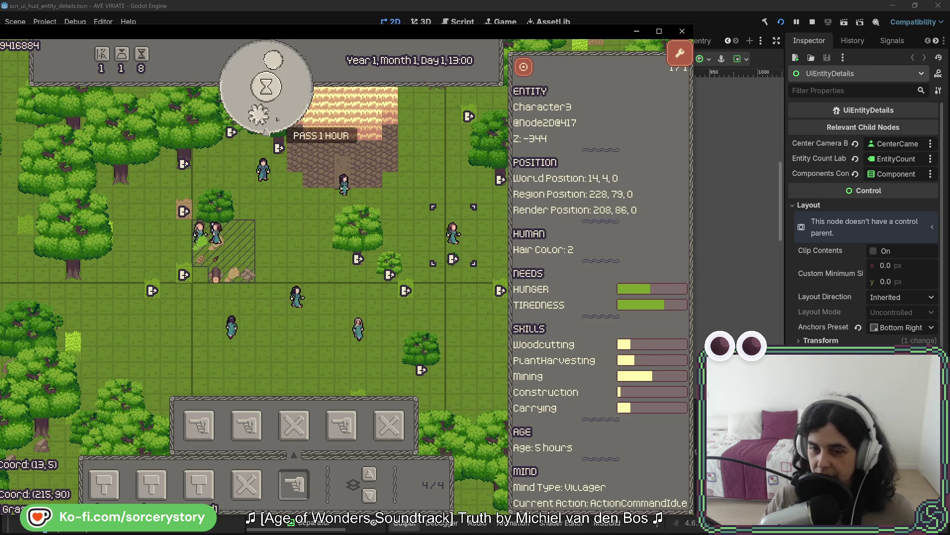
pyautogui.click(262, 116)
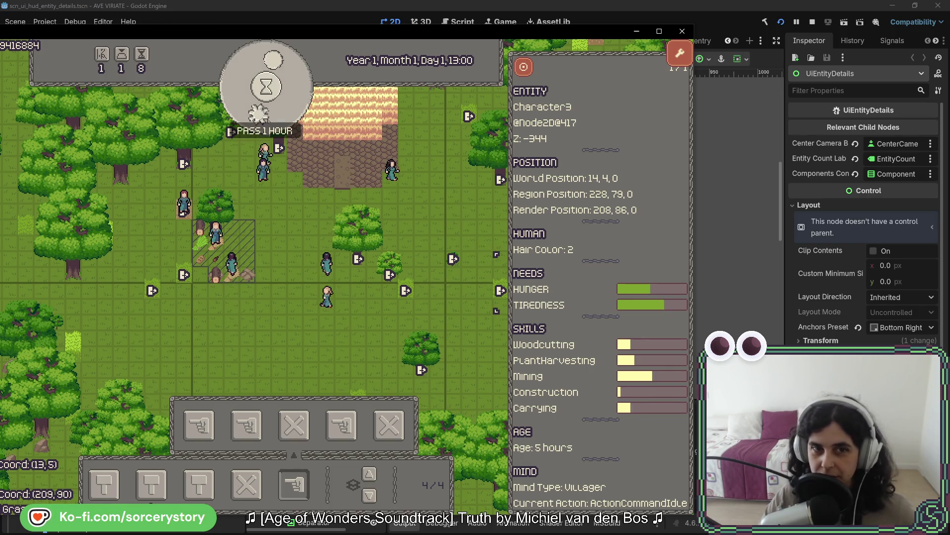
pyautogui.click(266, 121)
pyautogui.click(268, 121)
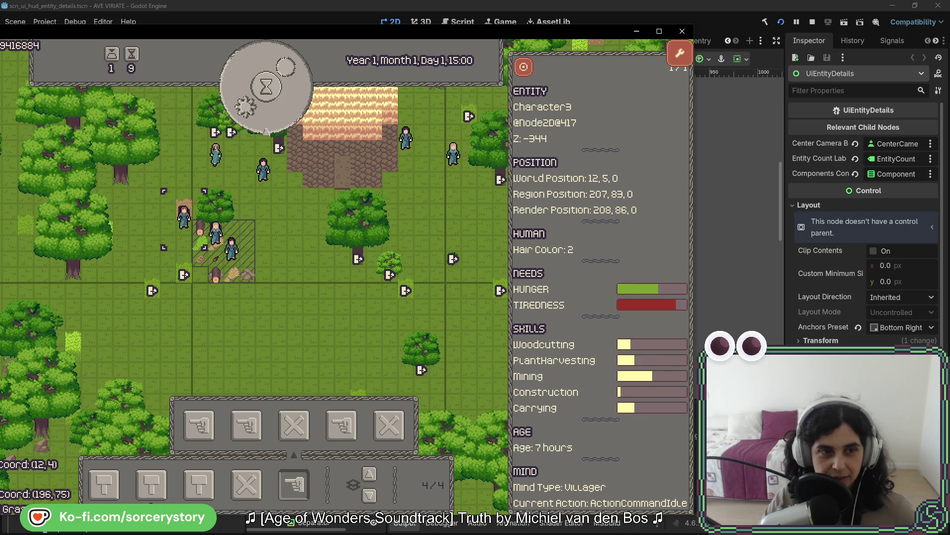
pyautogui.press('w')
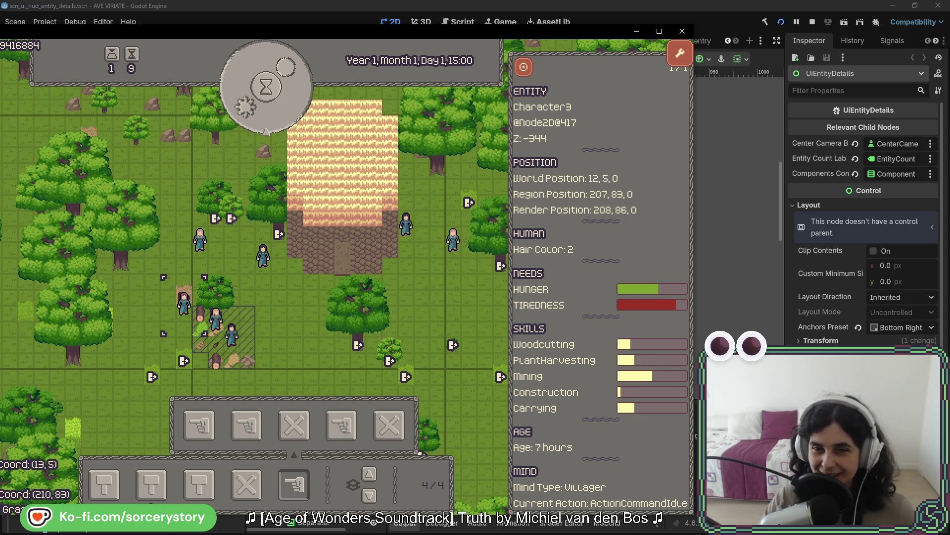
# Step: Lay a row of furniture hay tiles below the house, then pass two hours to 17:00
pyautogui.press('e')
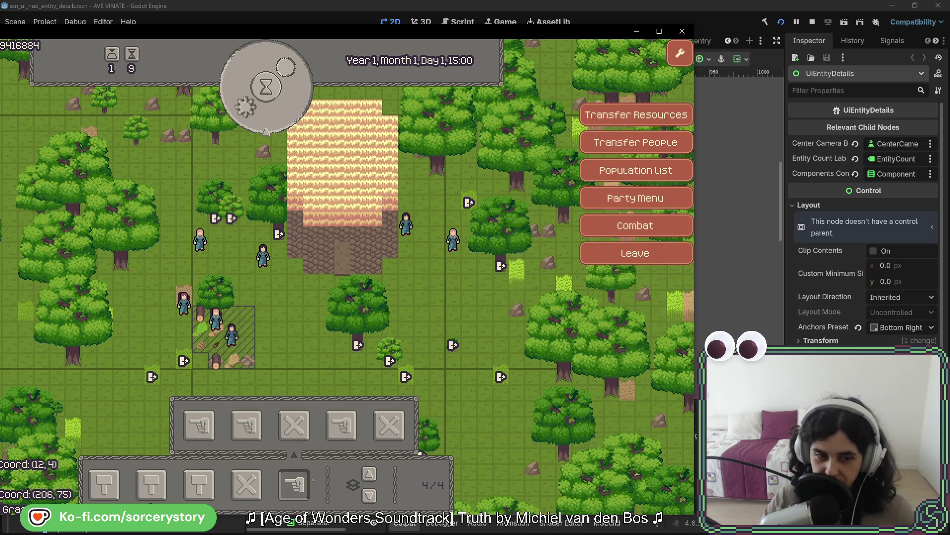
pyautogui.click(294, 484)
pyautogui.click(104, 484)
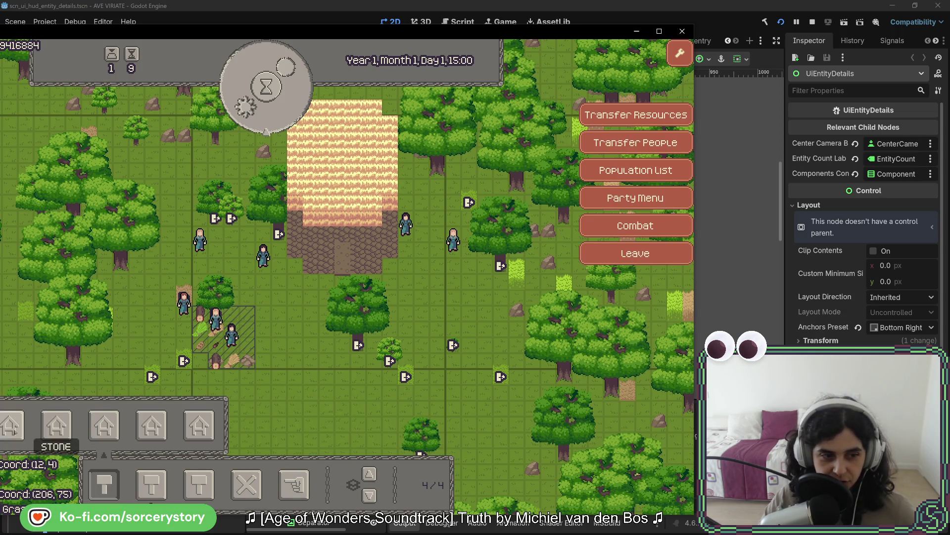
pyautogui.click(198, 484)
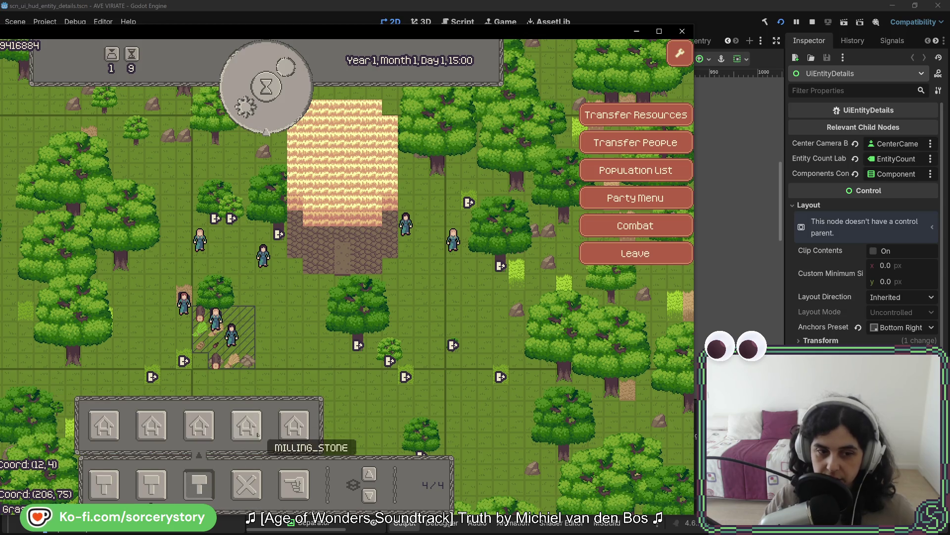
pyautogui.click(104, 425)
pyautogui.moveTo(277, 312)
pyautogui.mouseDown()
pyautogui.moveTo(438, 315)
pyautogui.moveTo(426, 320)
pyautogui.mouseUp()
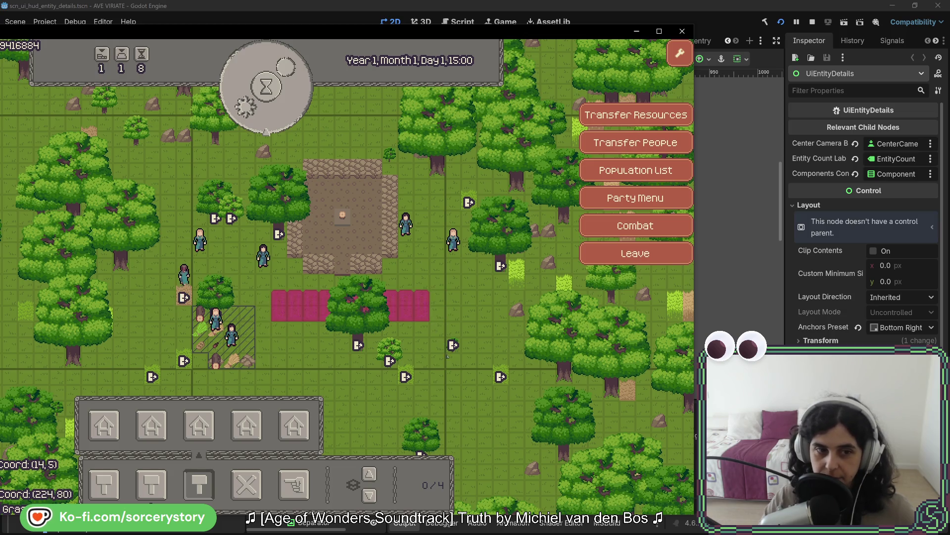
pyautogui.click(289, 98)
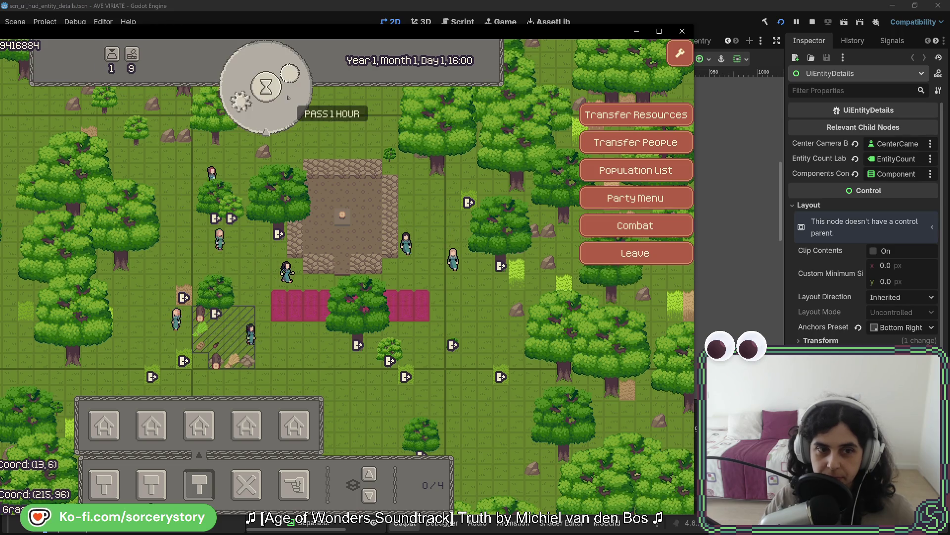
pyautogui.click(289, 97)
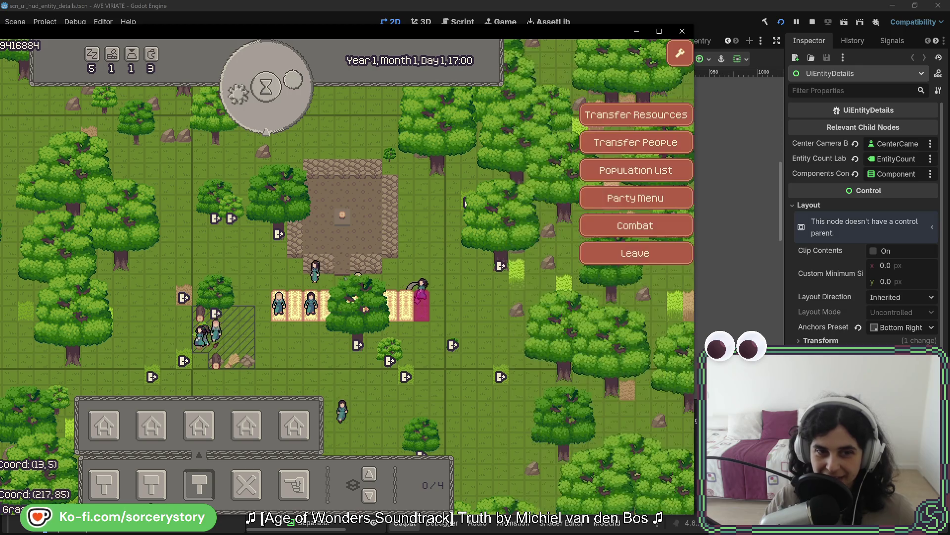
# Step: Review Character8's and Character5's needs and skills, then close the panel and pass an hour to 18:00
pyautogui.moveTo(200, 344)
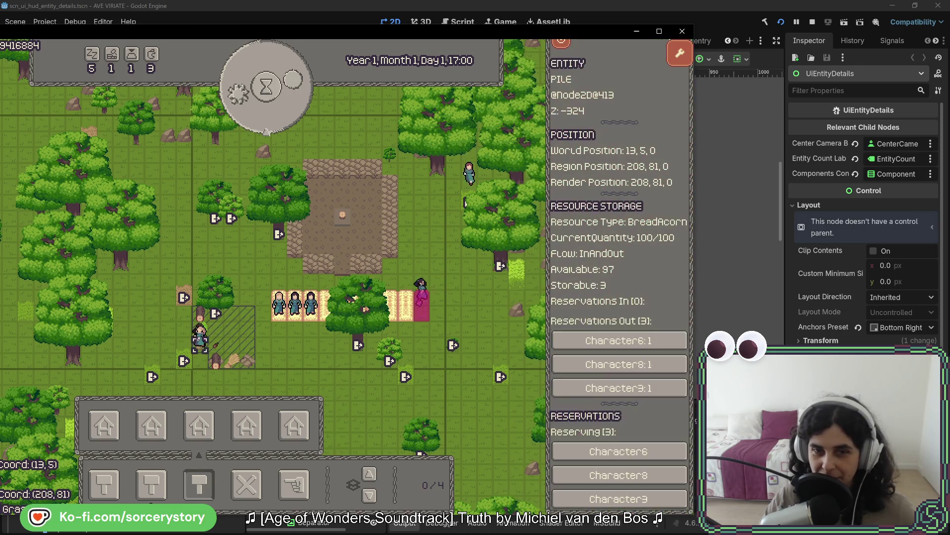
pyautogui.click(659, 364)
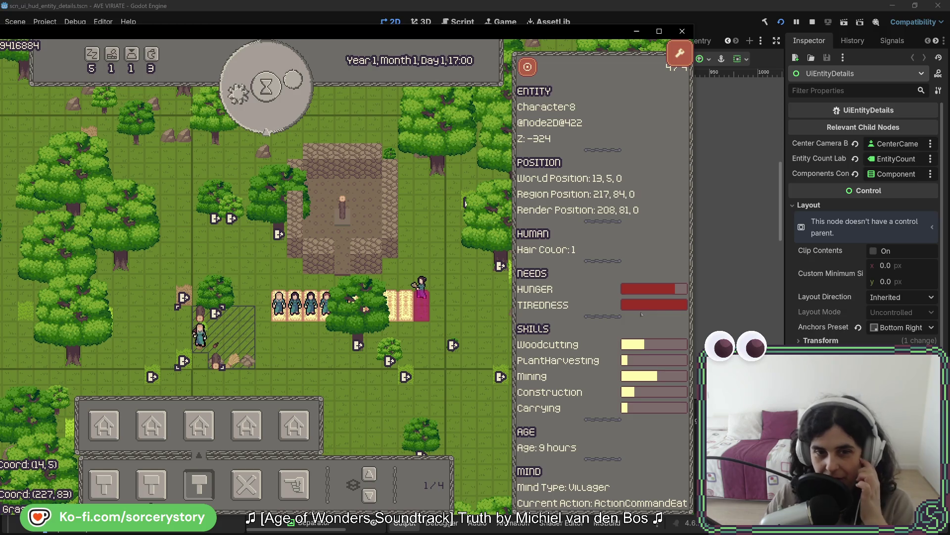
pyautogui.click(422, 294)
pyautogui.click(421, 296)
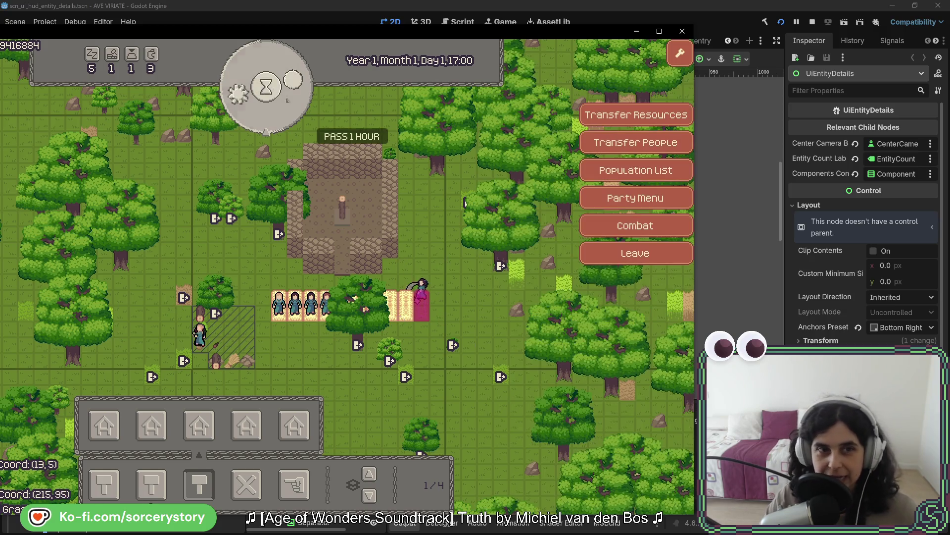
pyautogui.click(425, 300)
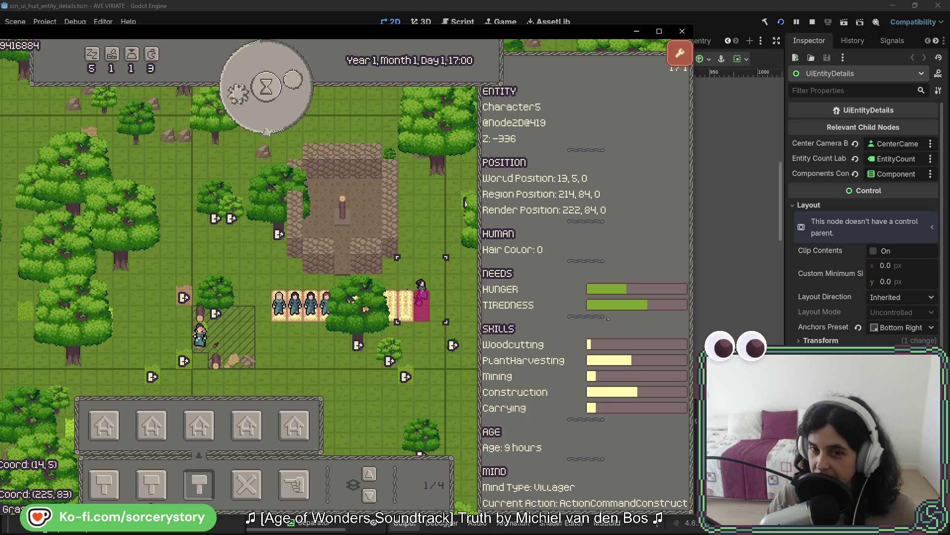
pyautogui.press('Escape')
pyautogui.click(280, 115)
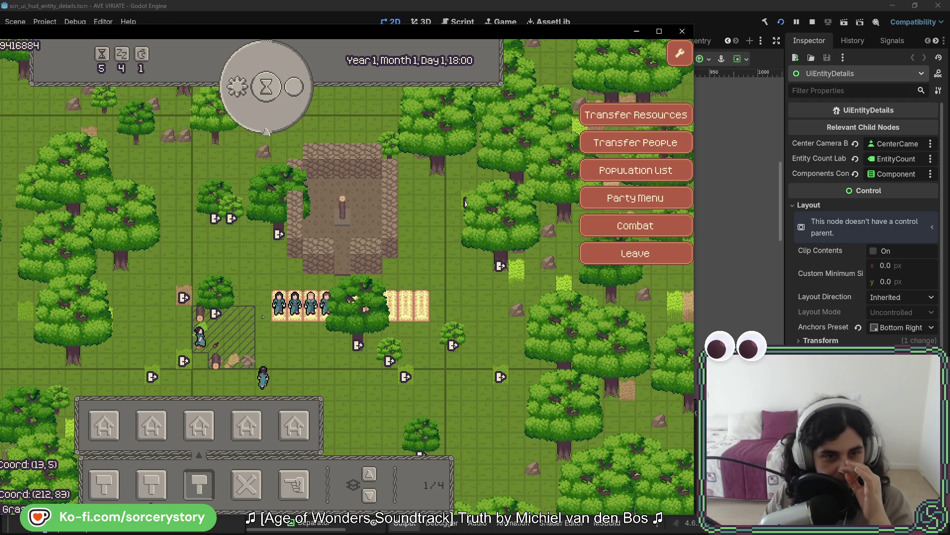
# Step: Check walking villager Character2's details, then pass three hours from 18:00 to 21:00
pyautogui.click(264, 375)
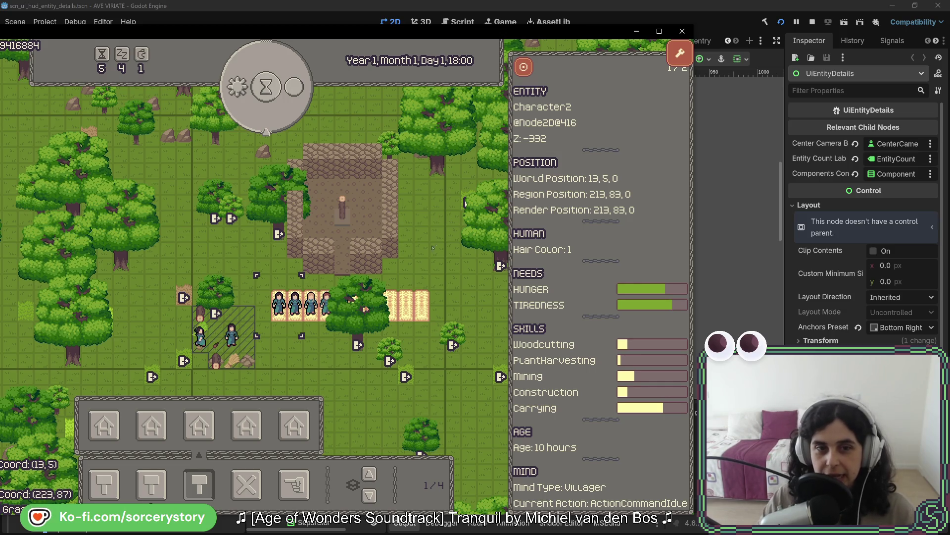
pyautogui.click(409, 265)
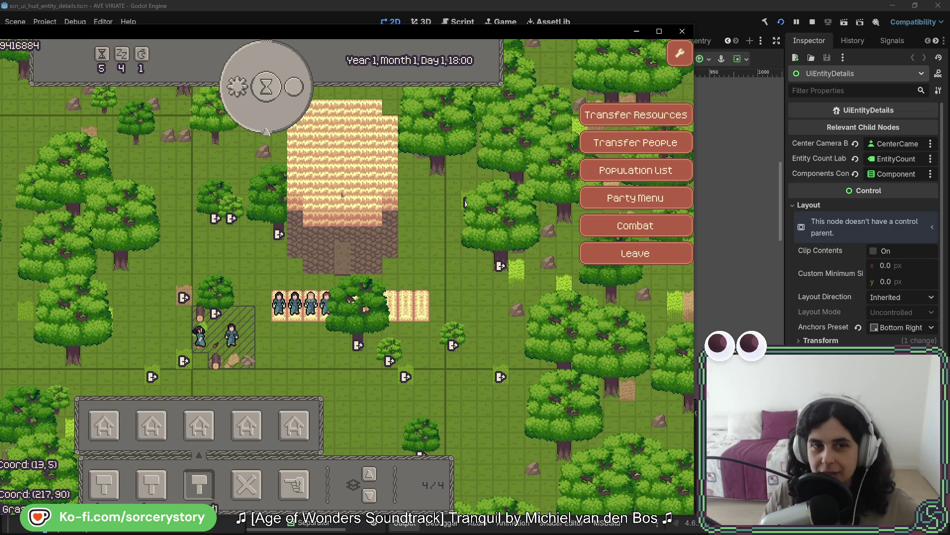
pyautogui.scroll(1, 418, 210)
pyautogui.scroll(2, 418, 210)
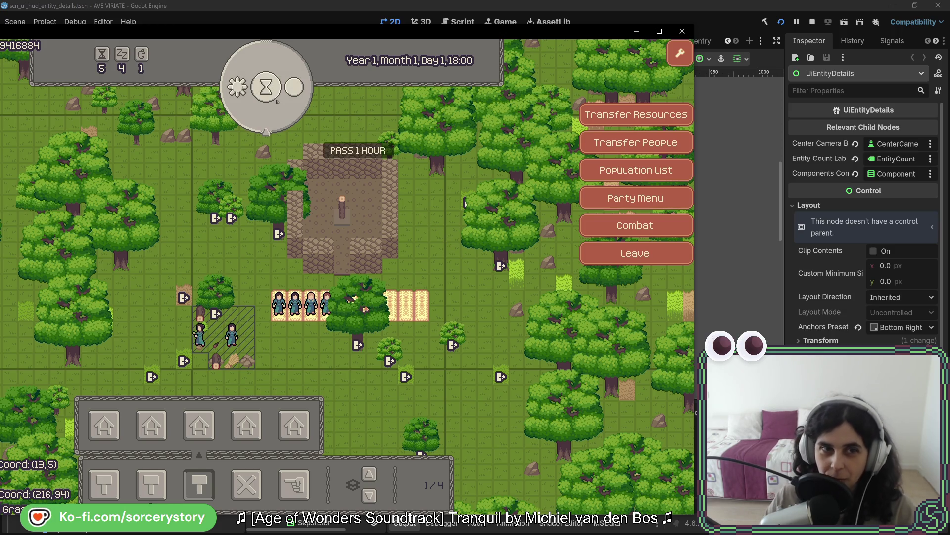
pyautogui.click(261, 119)
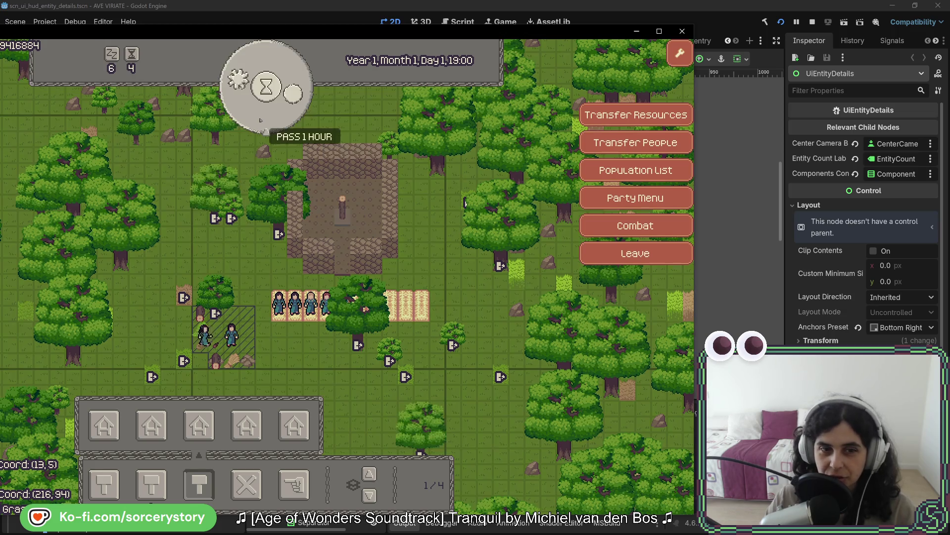
pyautogui.click(261, 120)
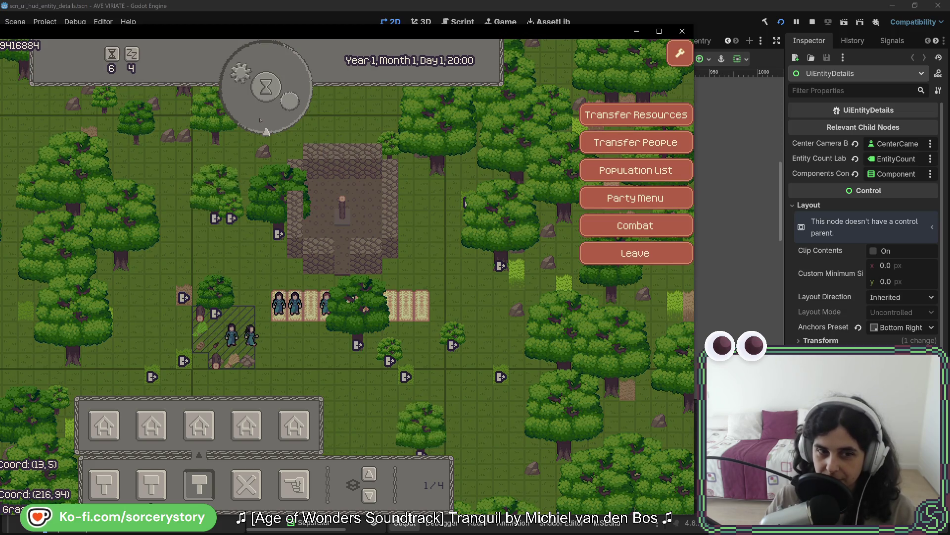
pyautogui.click(260, 120)
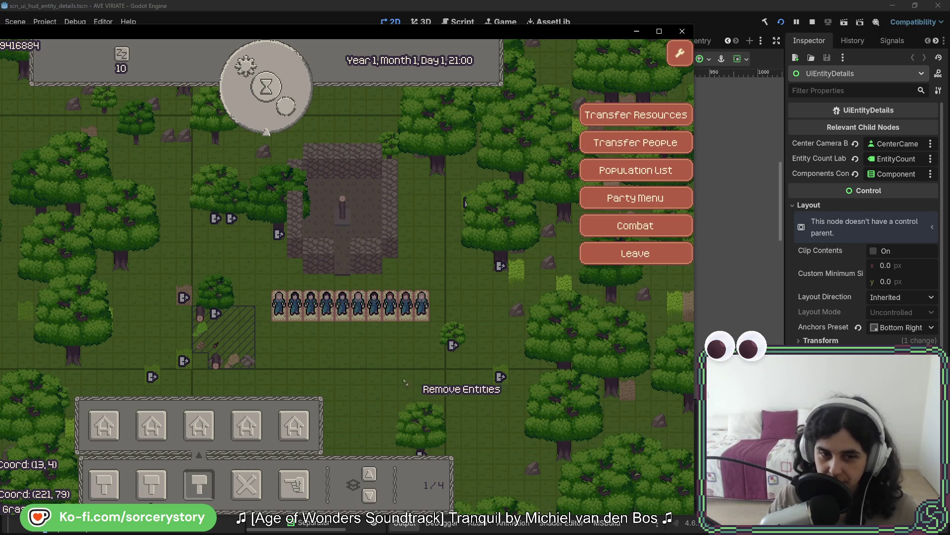
# Step: View the Acorn pile's storage at 44/100 with no reservations, then pass an hour to 22:00
pyautogui.click(269, 347)
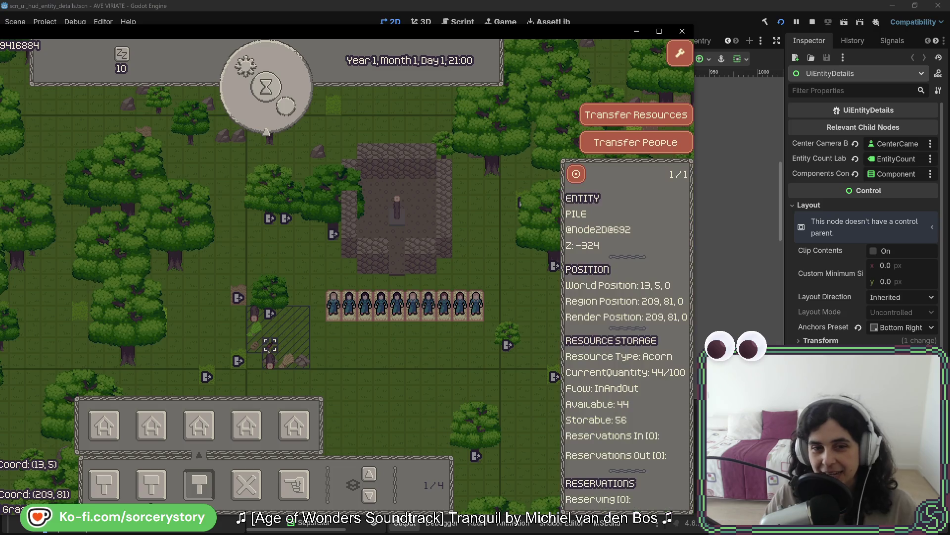
pyautogui.rightClick(269, 346)
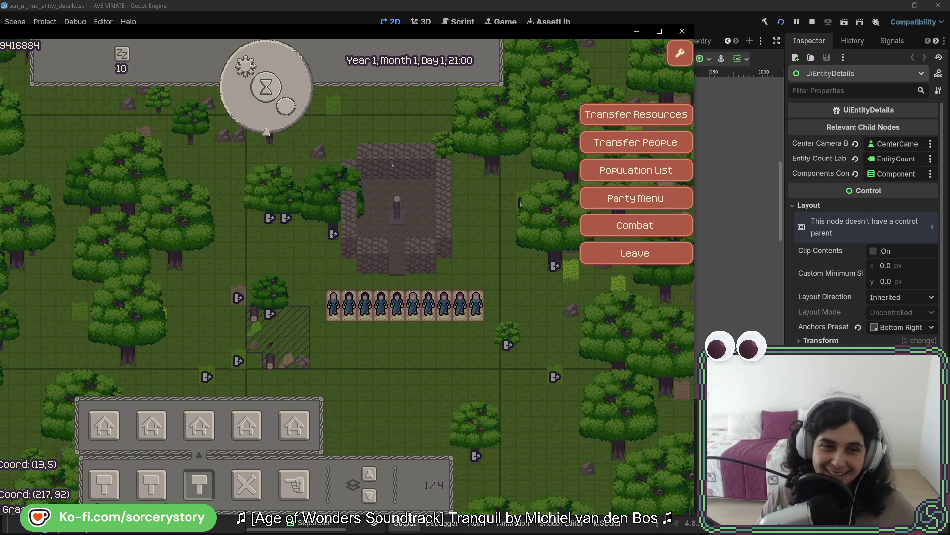
pyautogui.click(269, 118)
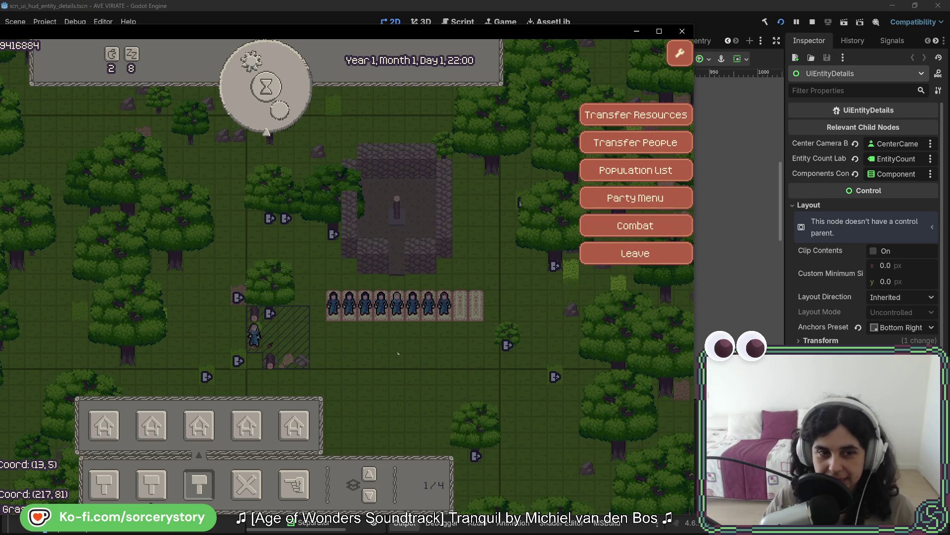
# Step: Inspect Character5 and the BreadAcorn pile's reservations, then pass an hour to 23:00
pyautogui.click(350, 304)
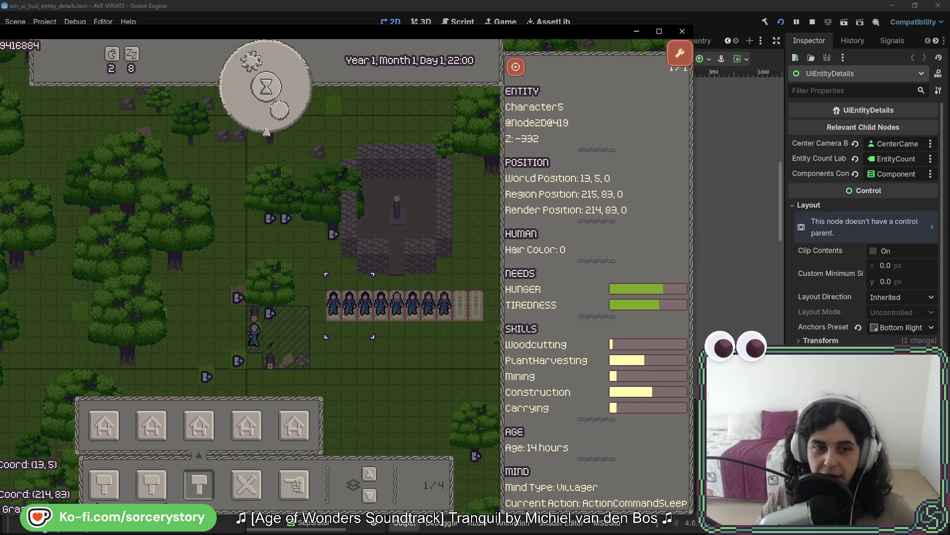
pyautogui.click(254, 342)
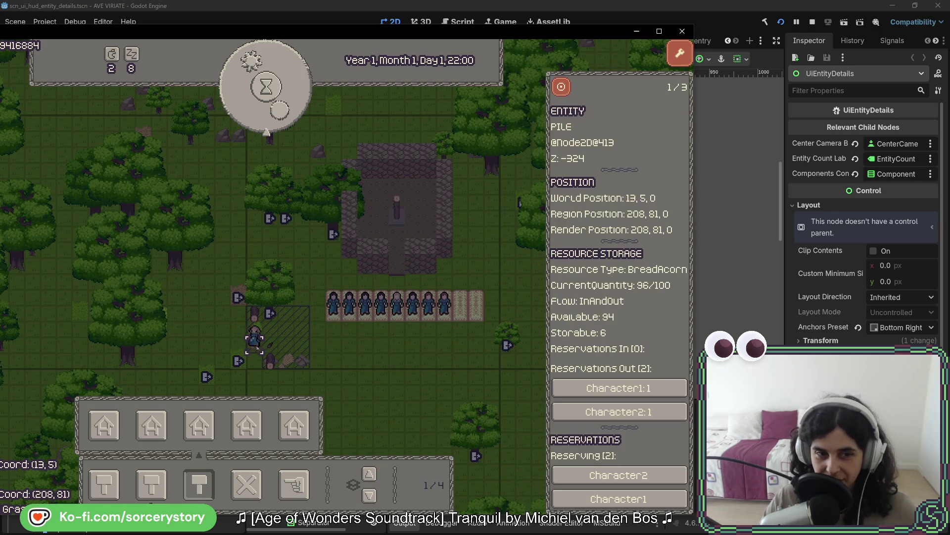
pyautogui.click(256, 345)
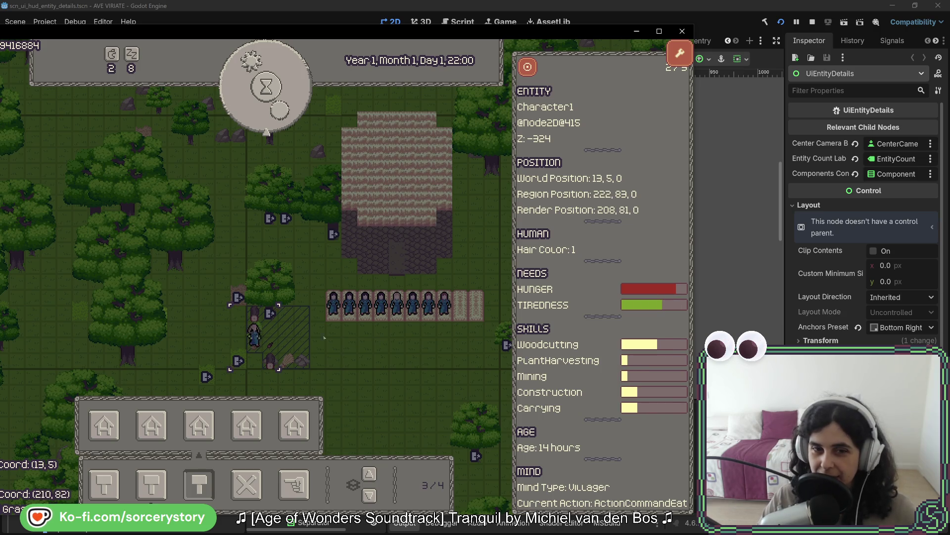
pyautogui.click(254, 341)
pyautogui.click(266, 87)
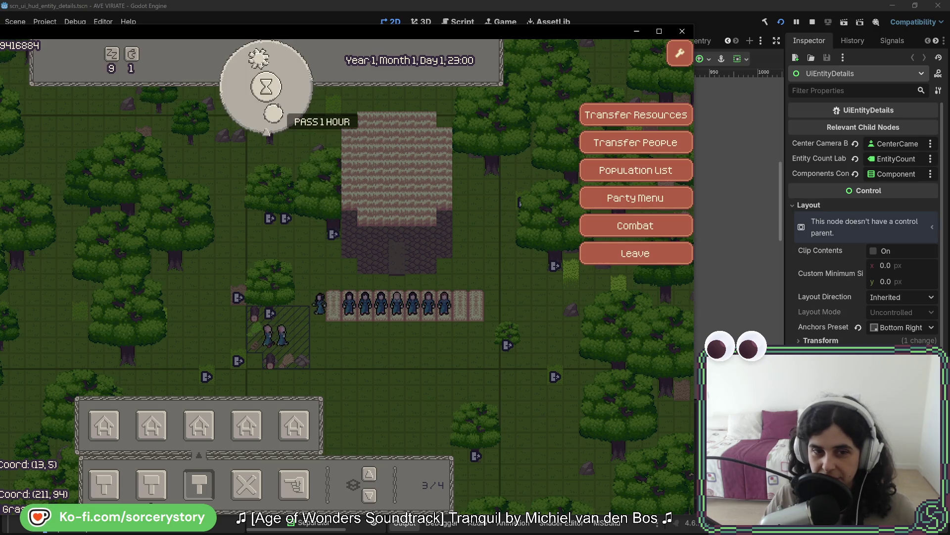
# Step: Check Character9 and another villager while passing two hours to Day 2, 01:00
pyautogui.click(267, 346)
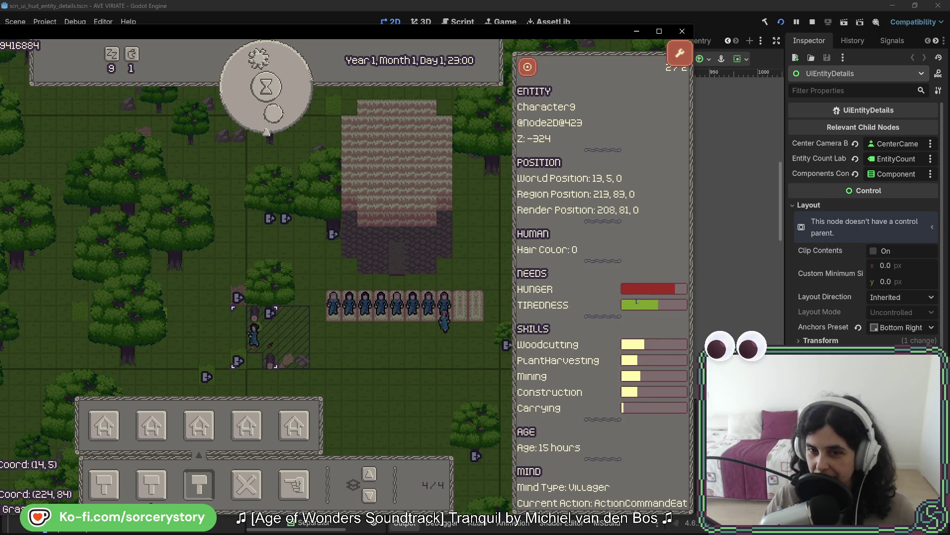
pyautogui.click(400, 350)
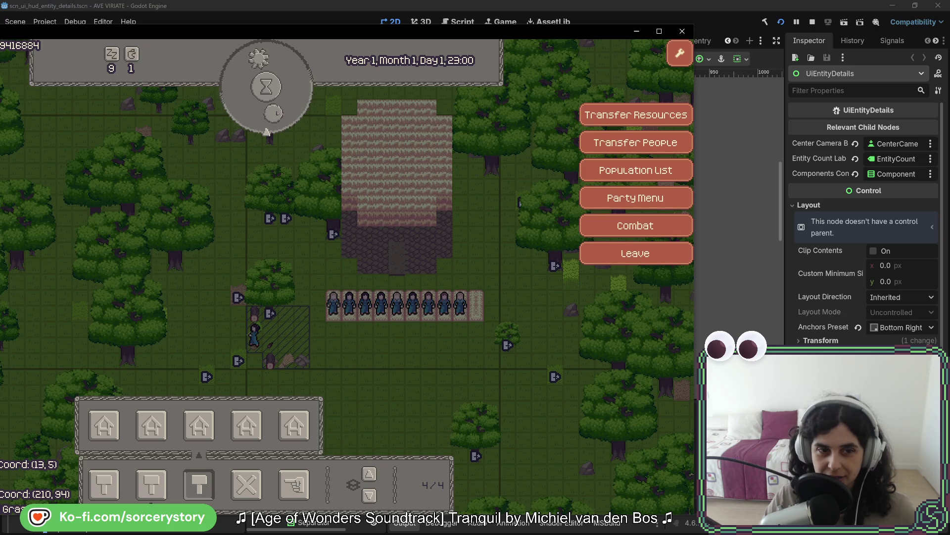
pyautogui.click(276, 114)
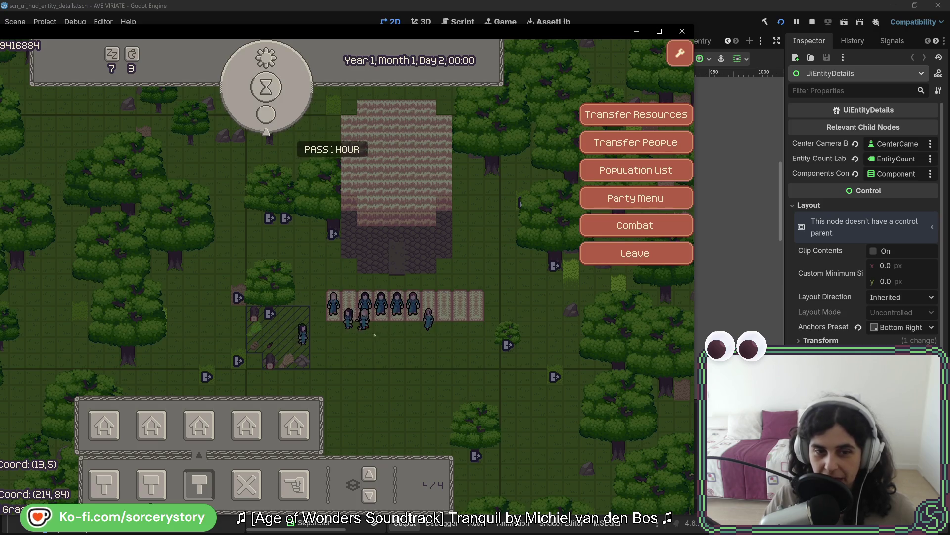
pyautogui.click(319, 337)
pyautogui.click(346, 359)
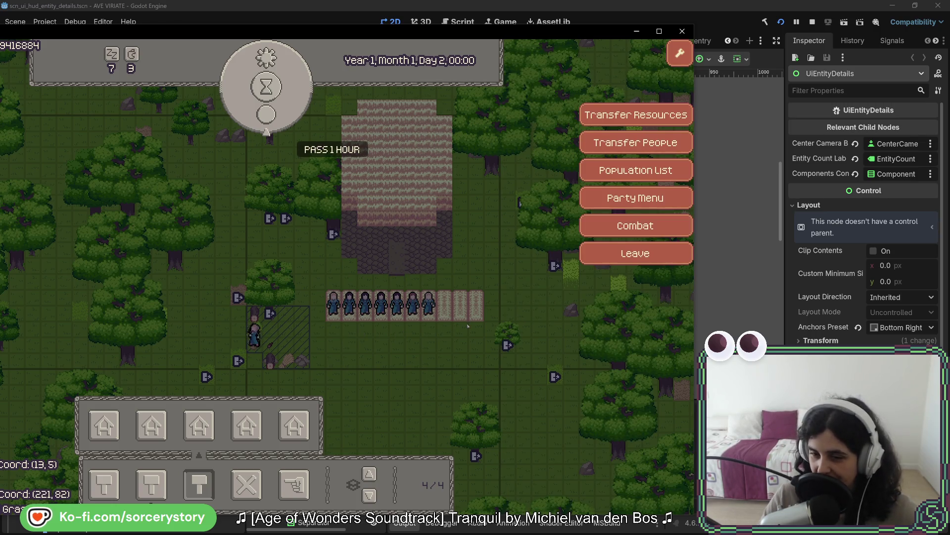
pyautogui.click(280, 106)
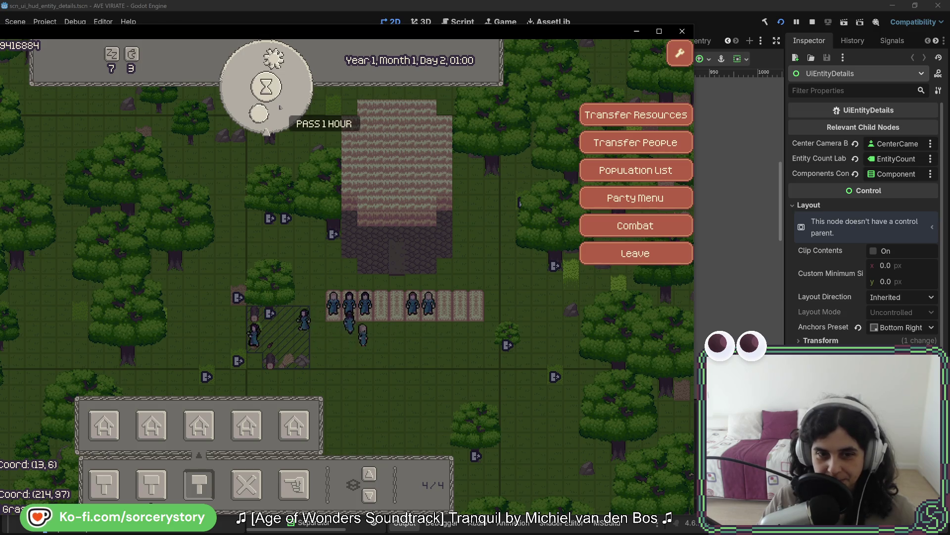
# Step: Inspect Character6 near the fields, pass three hours to 04:00, and pick the furniture category
pyautogui.click(365, 346)
pyautogui.click(365, 348)
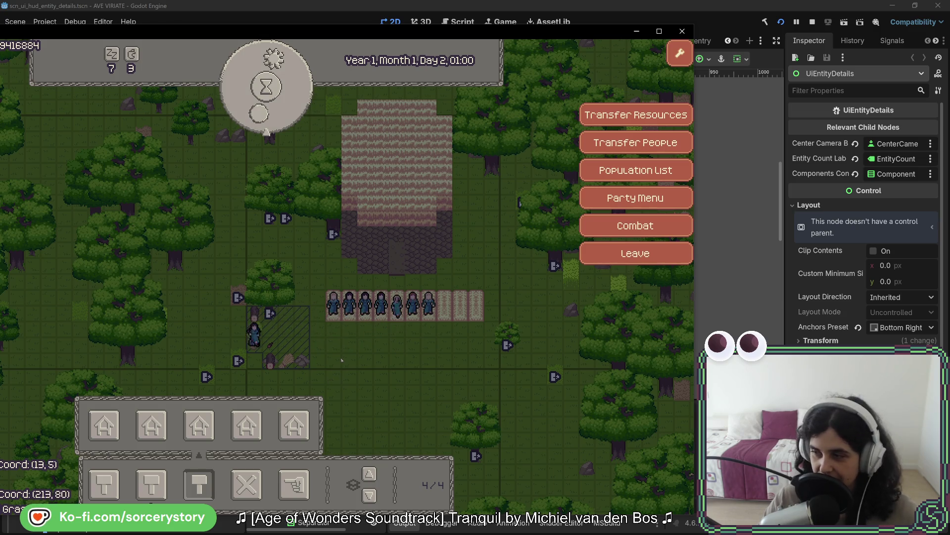
pyautogui.click(289, 122)
pyautogui.click(290, 123)
pyautogui.click(289, 122)
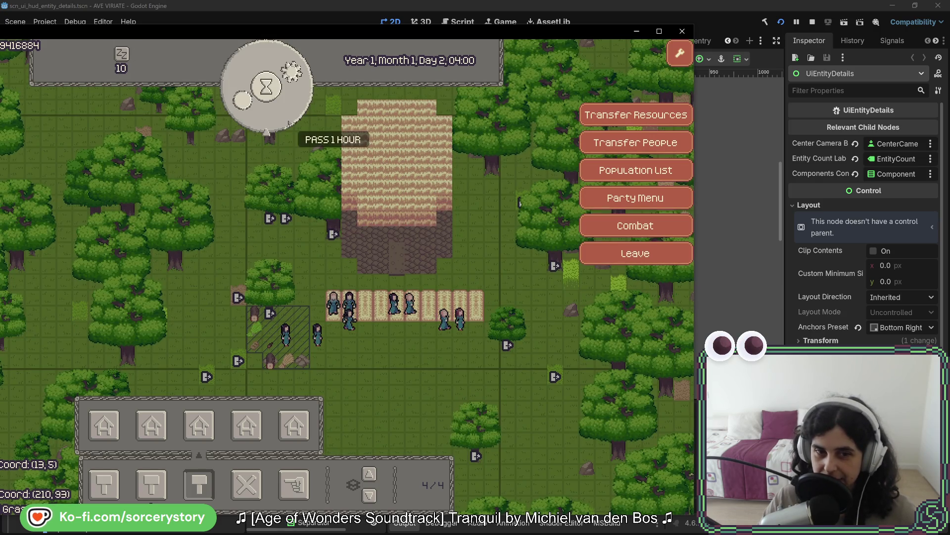
pyautogui.click(289, 122)
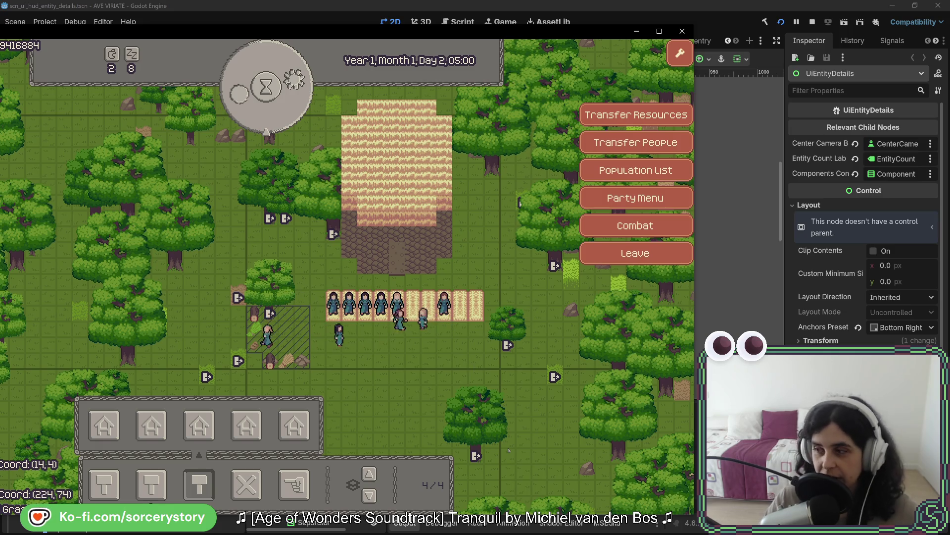
pyautogui.click(199, 484)
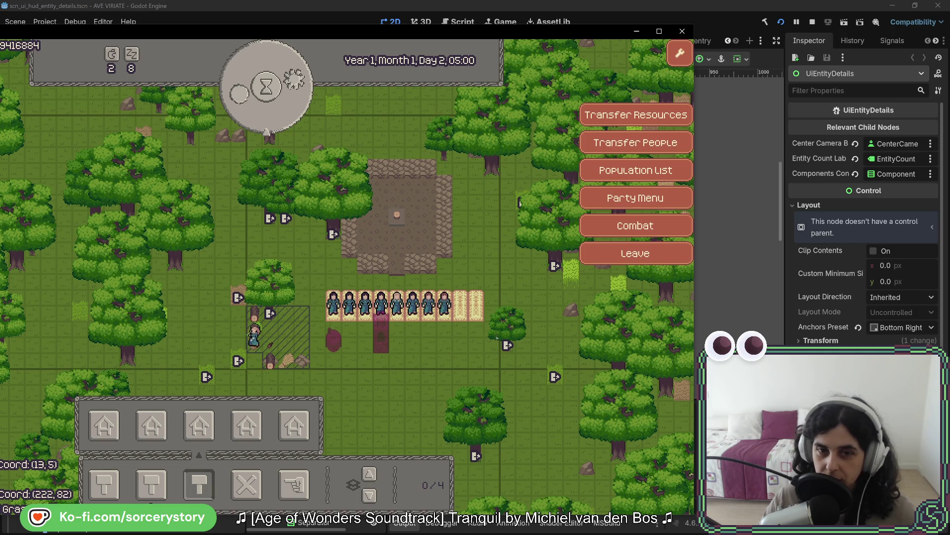
# Step: Pan across the forest and farmland to inspect the PLANT_Oak trees, then return to the village
pyautogui.press('d')
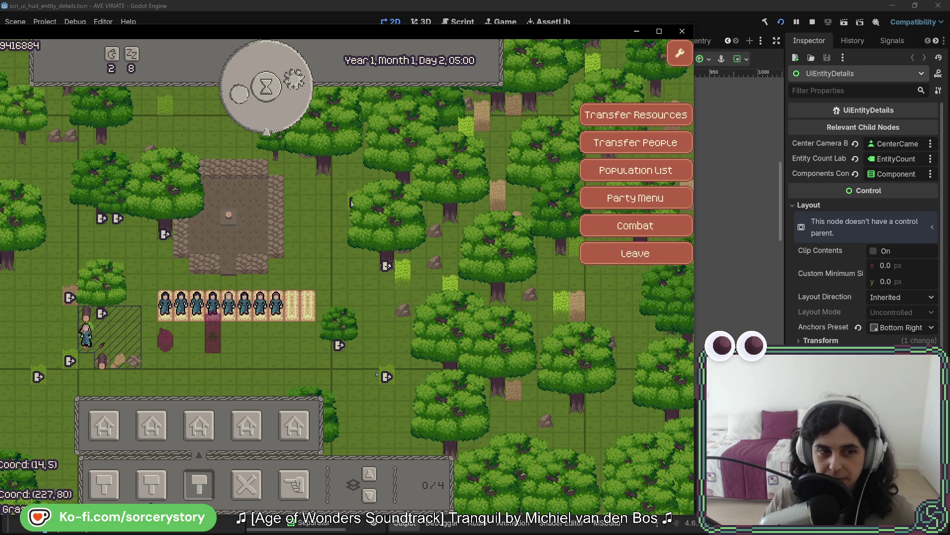
pyautogui.press('a')
pyautogui.press('s')
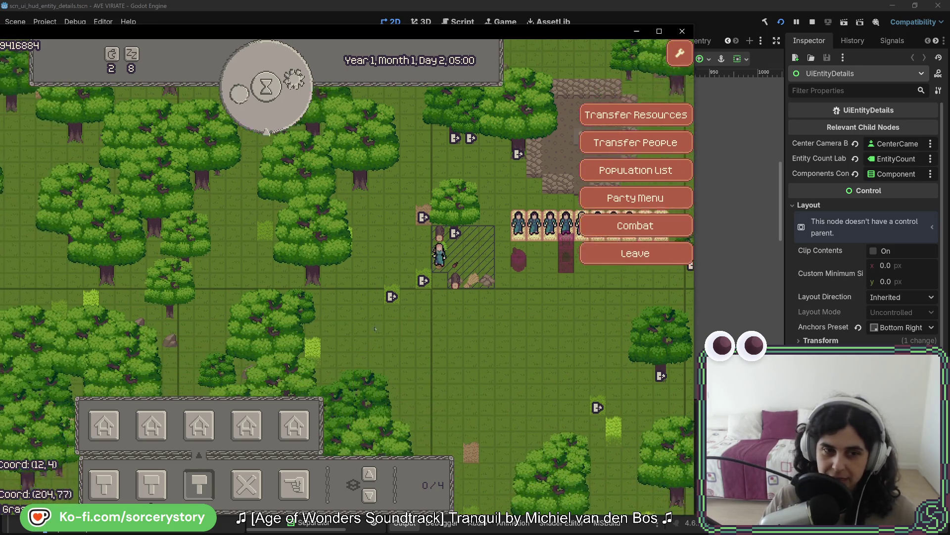
pyautogui.moveTo(479, 282)
pyautogui.press('s')
pyautogui.press('a')
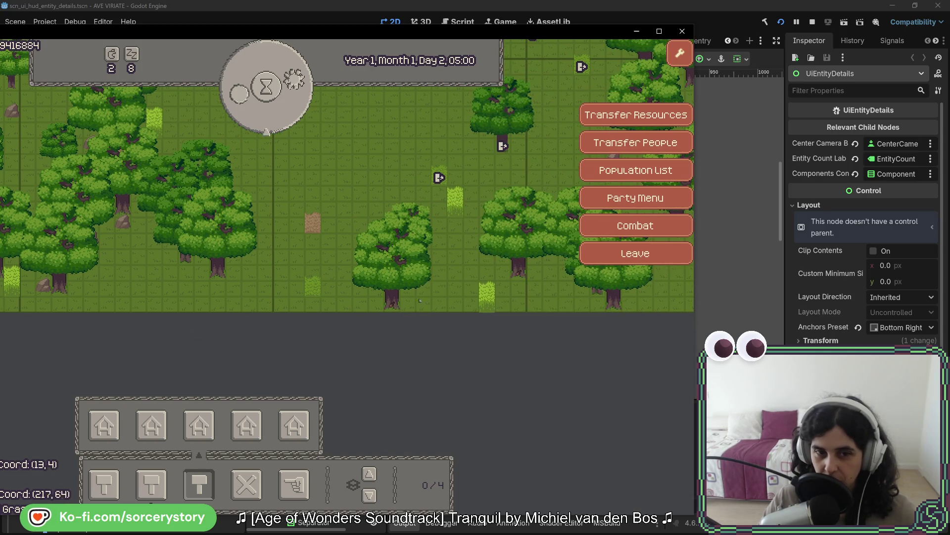
pyautogui.moveTo(402, 311)
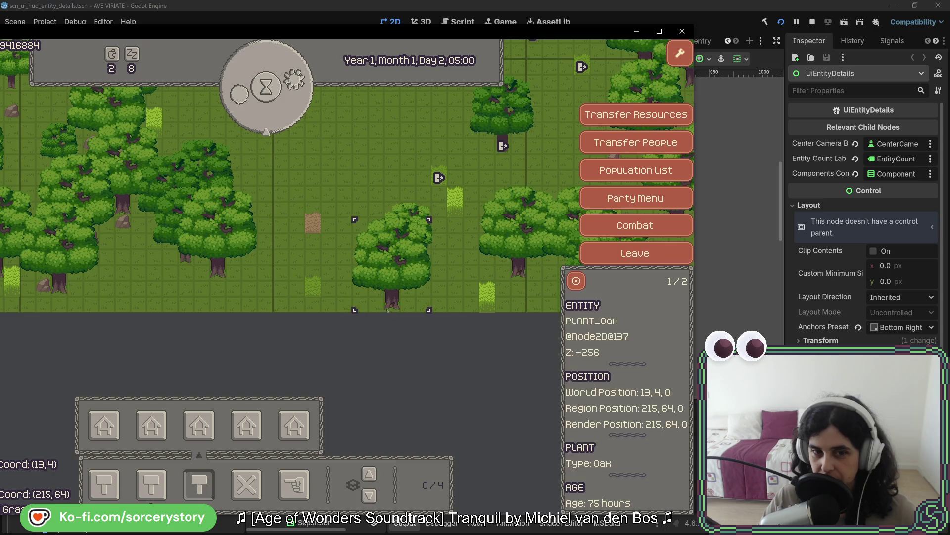
pyautogui.press('w')
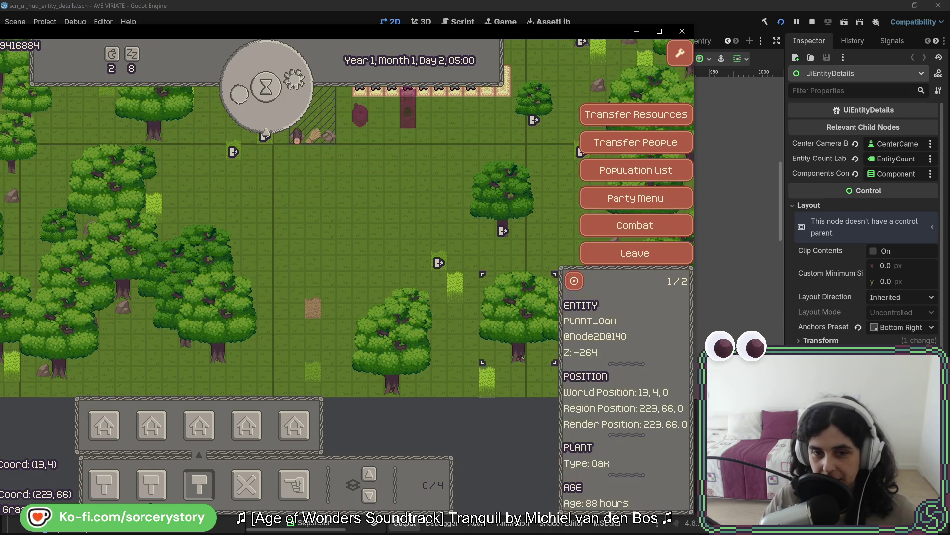
pyautogui.press('d')
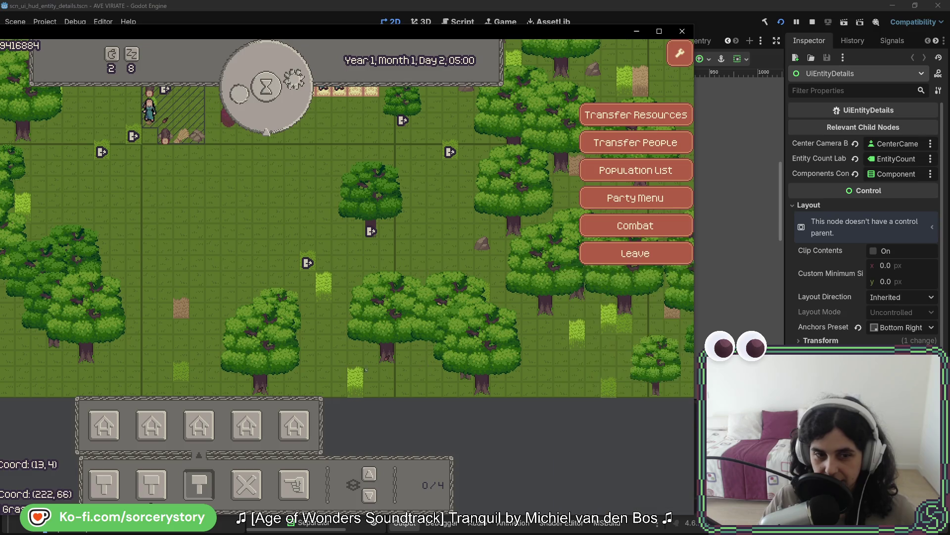
pyautogui.press('w')
pyautogui.press('a')
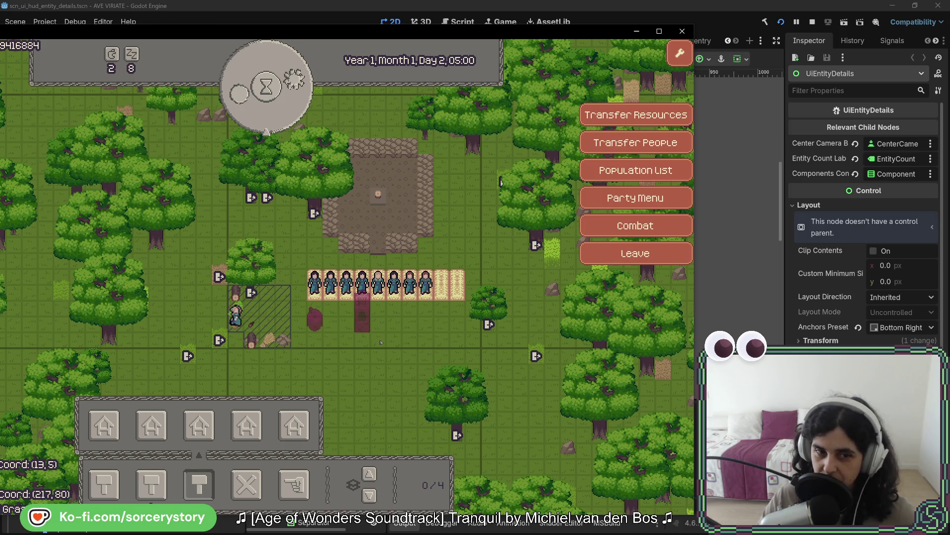
# Step: Select the stone mineral and pass sixteen hours, from Day 2 05:00 to 21:00
pyautogui.click(338, 305)
pyautogui.click(271, 111)
pyautogui.click(271, 112)
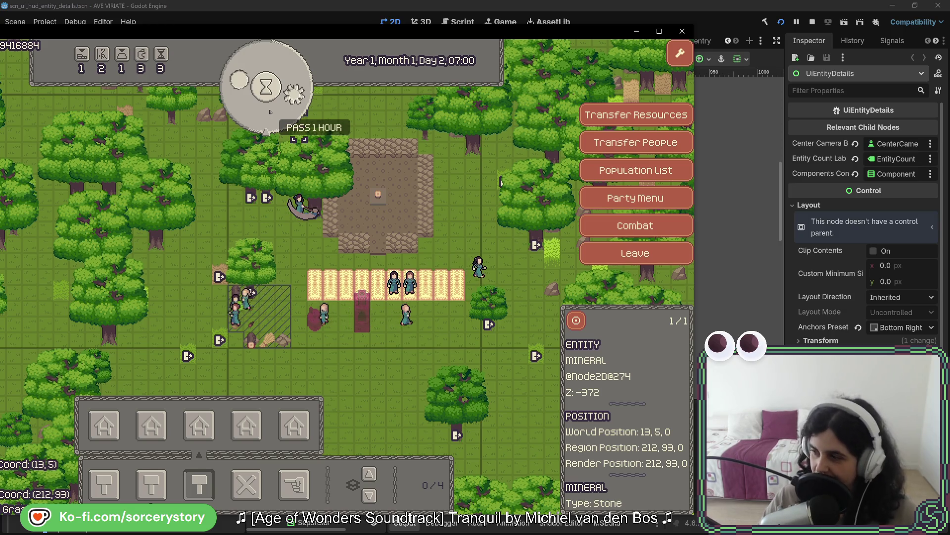
pyautogui.click(270, 111)
pyautogui.click(270, 111)
pyautogui.click(270, 111)
pyautogui.click(270, 111)
pyautogui.click(270, 112)
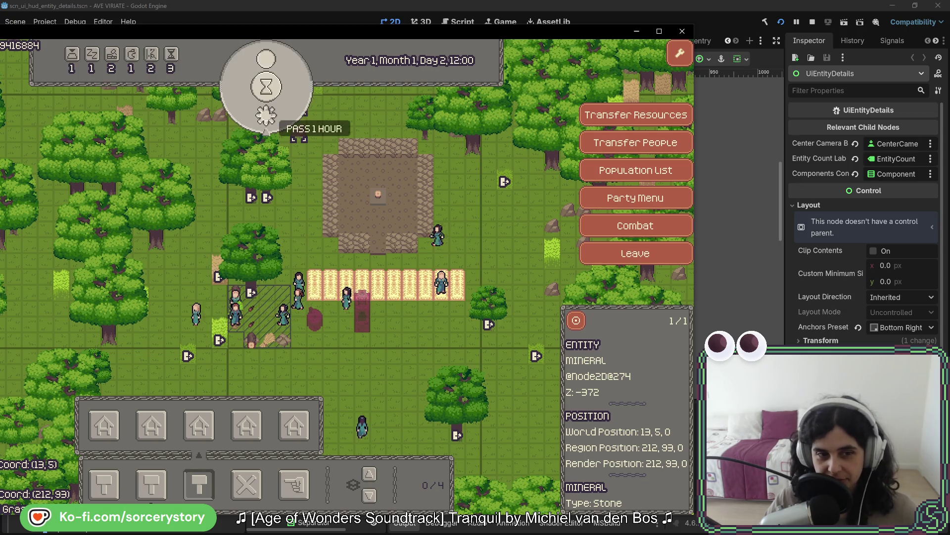
pyautogui.click(265, 115)
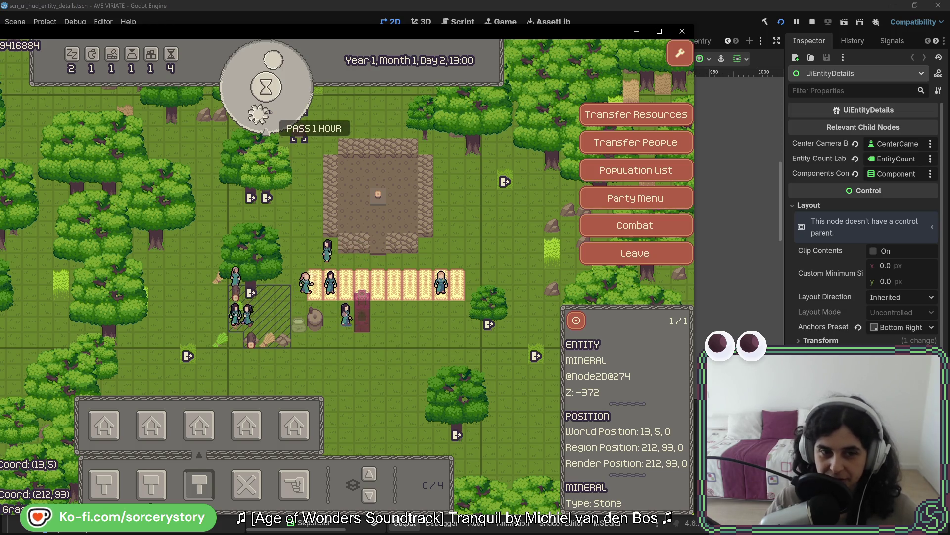
pyautogui.click(268, 114)
pyautogui.click(269, 113)
pyautogui.click(270, 112)
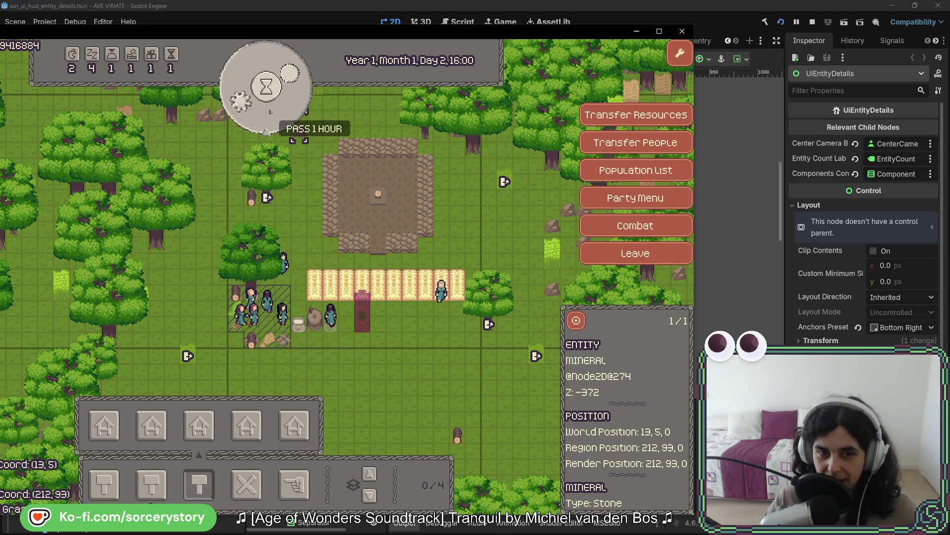
pyautogui.click(269, 112)
pyautogui.click(270, 112)
pyautogui.click(270, 112)
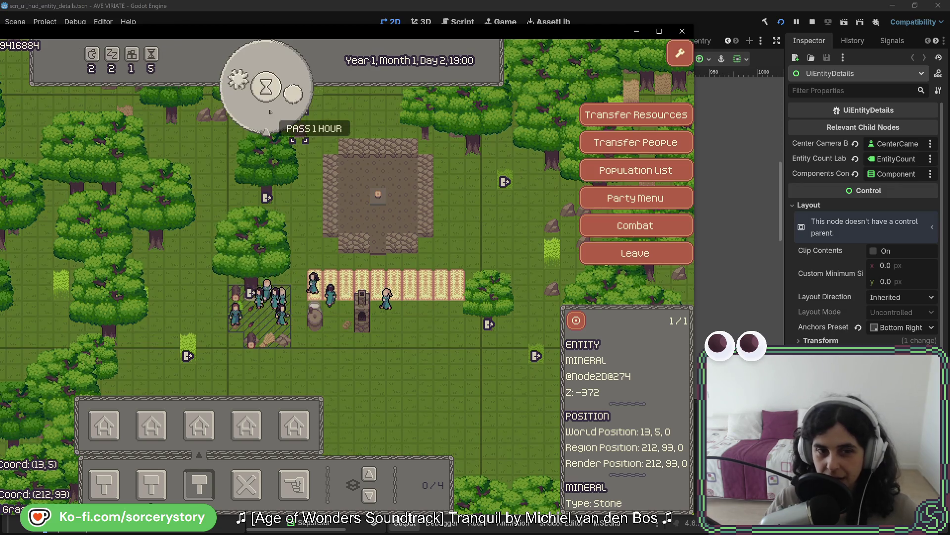
pyautogui.click(271, 112)
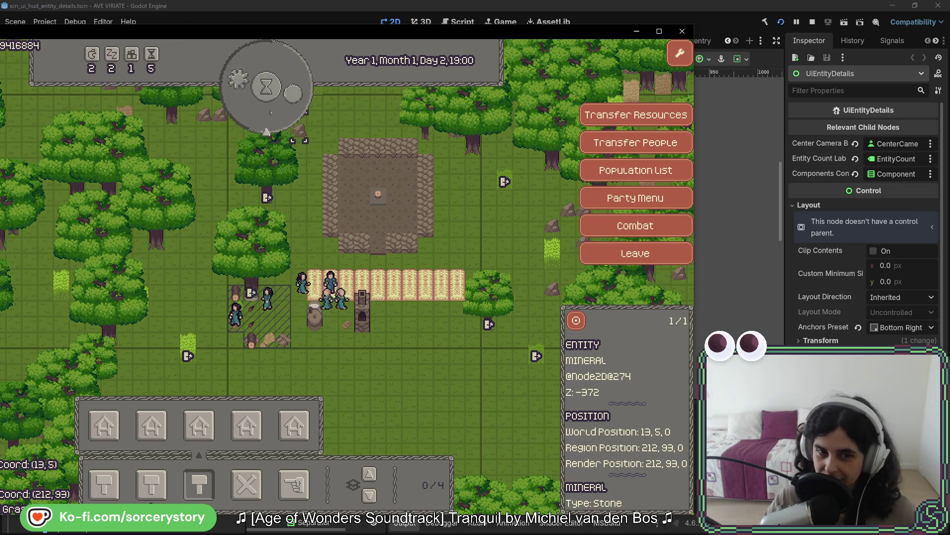
pyautogui.click(270, 112)
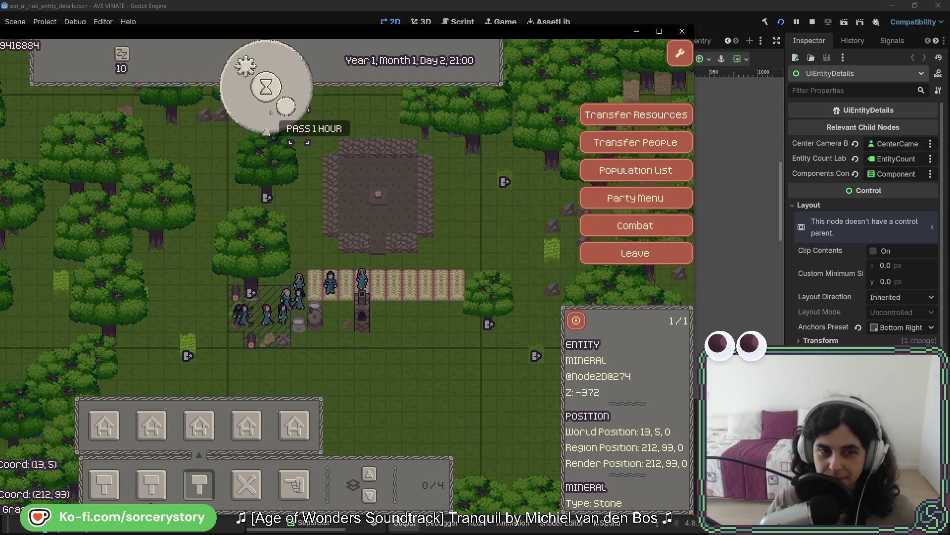
# Step: Inspect the resource pile and villagers, ending on sleeping Character4's ActionCommandSleep details
pyautogui.click(347, 323)
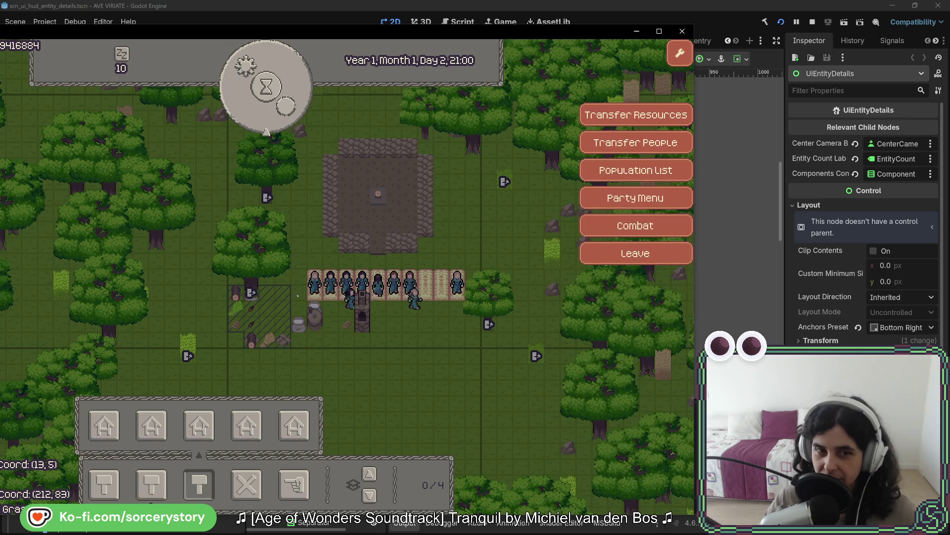
pyautogui.click(369, 303)
pyautogui.click(391, 300)
pyautogui.click(404, 301)
pyautogui.click(412, 302)
pyautogui.click(425, 297)
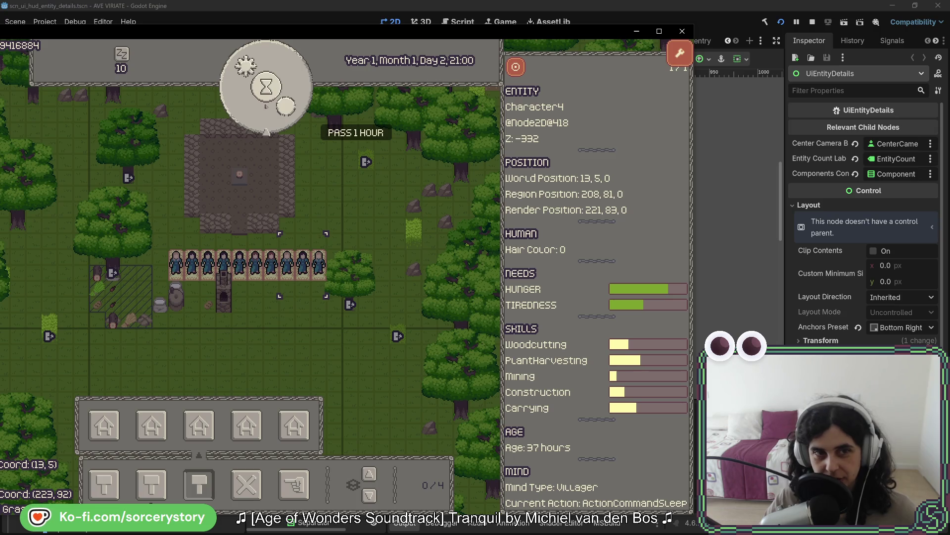
# Step: Select Character6 and pass ten hours to Day 3 07:00, when it gathers from a PLANT_Oak
pyautogui.click(279, 108)
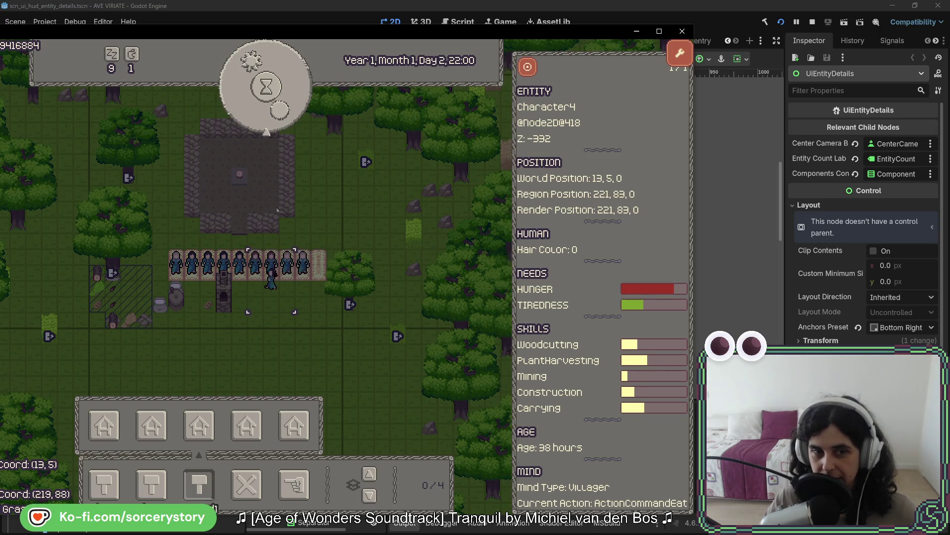
pyautogui.click(223, 265)
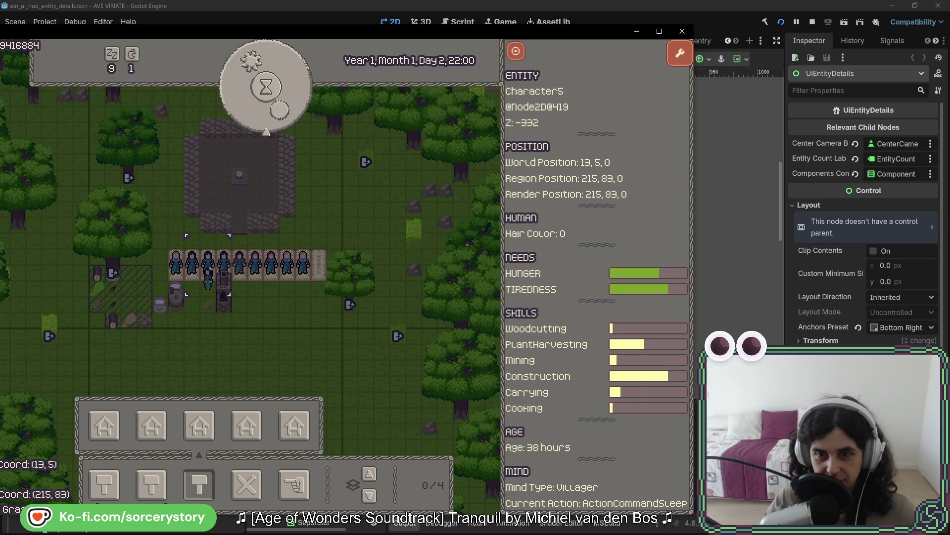
pyautogui.click(243, 111)
pyautogui.click(242, 111)
pyautogui.click(242, 111)
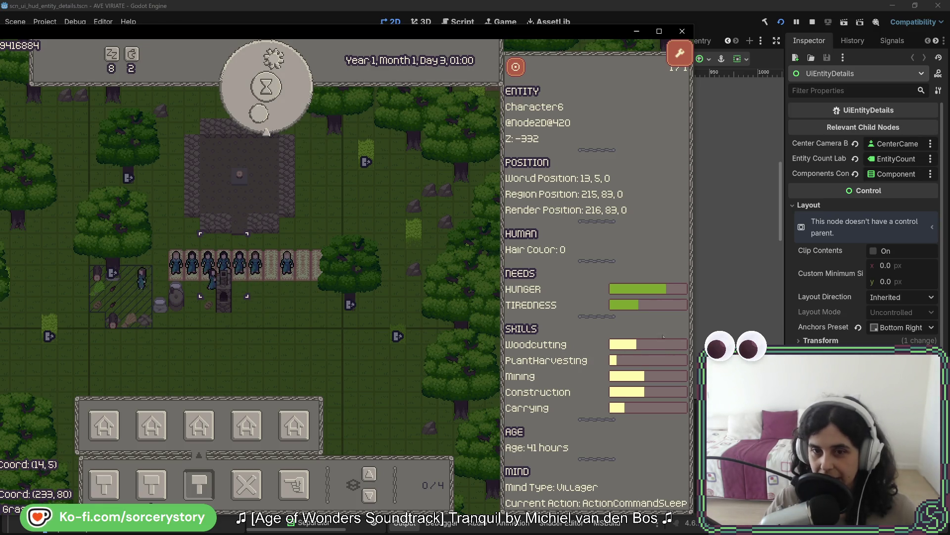
pyautogui.click(270, 119)
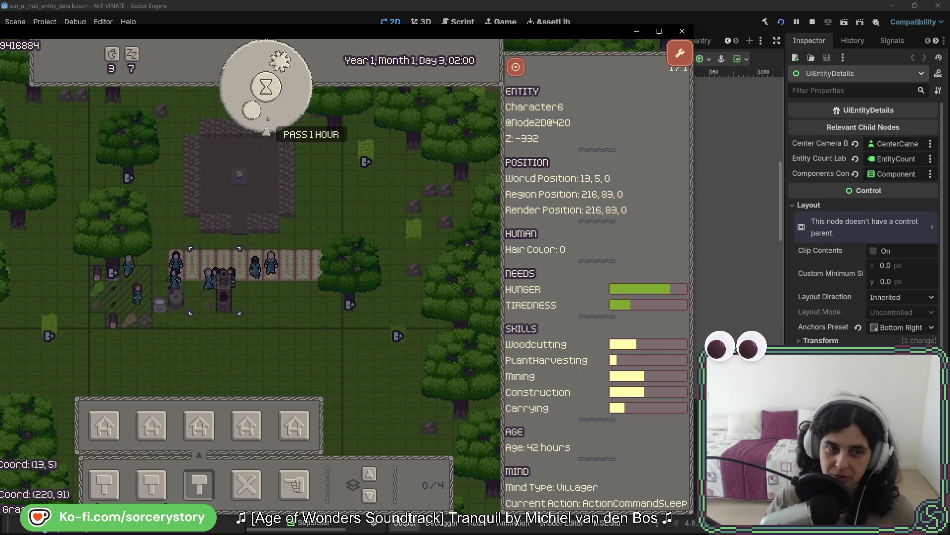
pyautogui.click(267, 119)
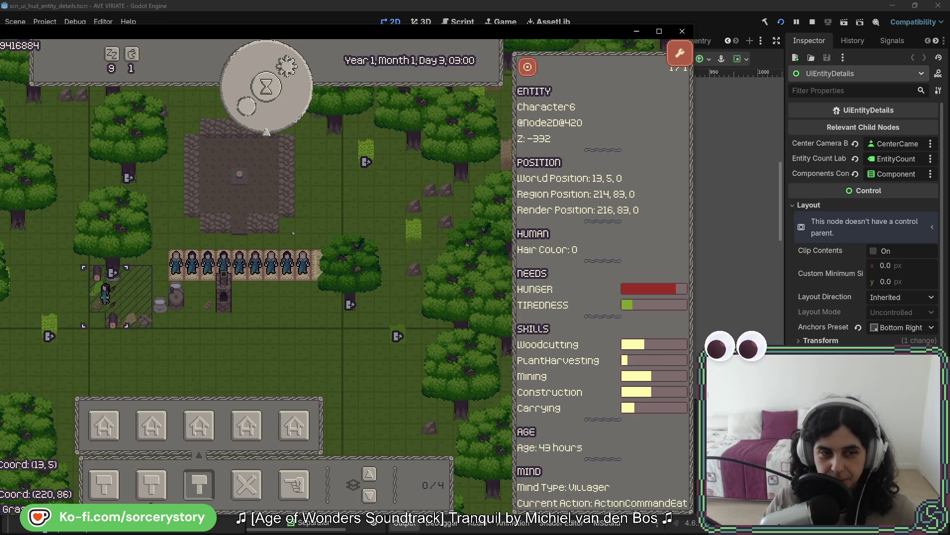
pyautogui.click(277, 121)
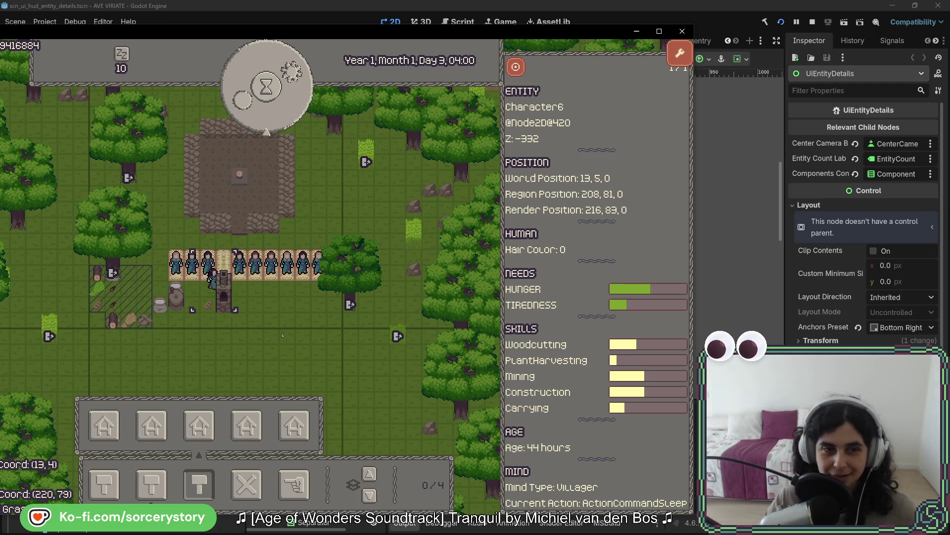
pyautogui.click(277, 115)
pyautogui.click(276, 115)
pyautogui.click(276, 115)
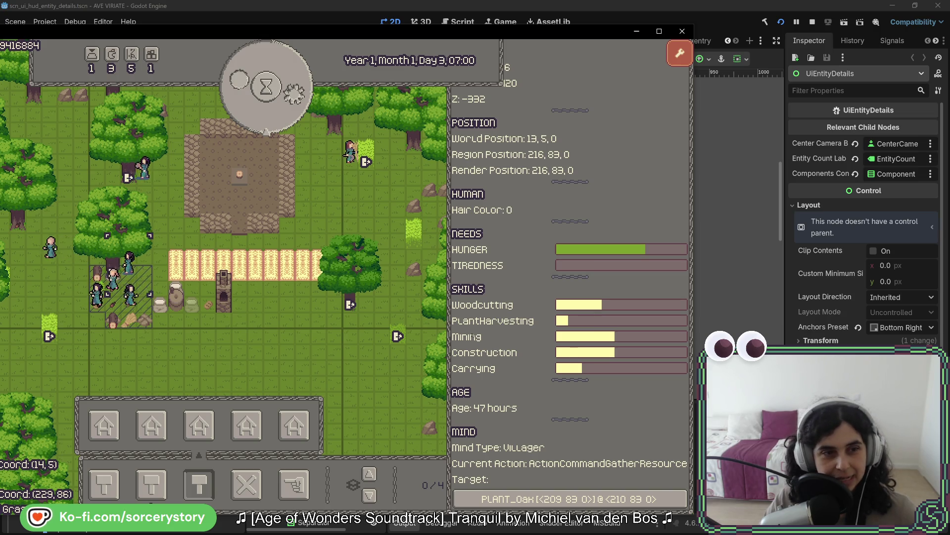
# Step: Pass two hours to Day 3 09:00 as Character6 turns hungry, then deselect it
pyautogui.press('a')
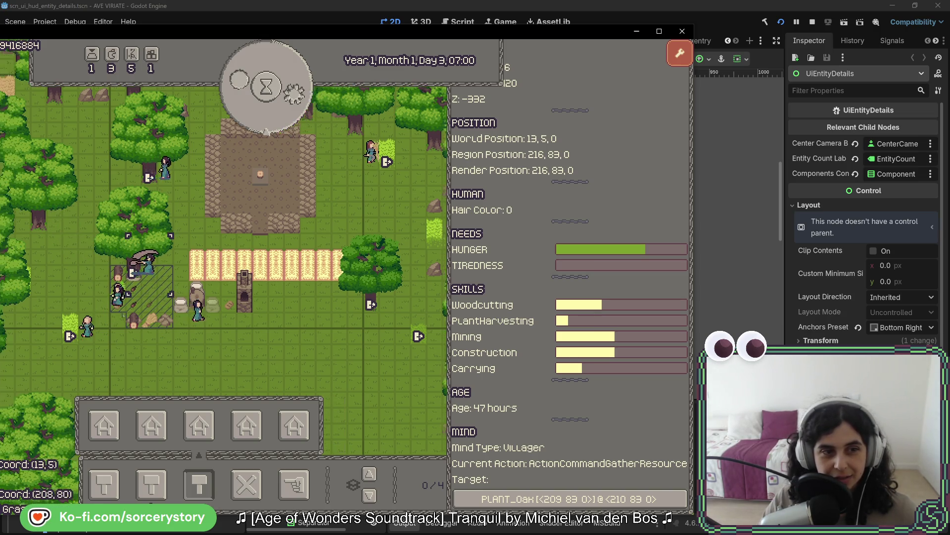
pyautogui.click(260, 117)
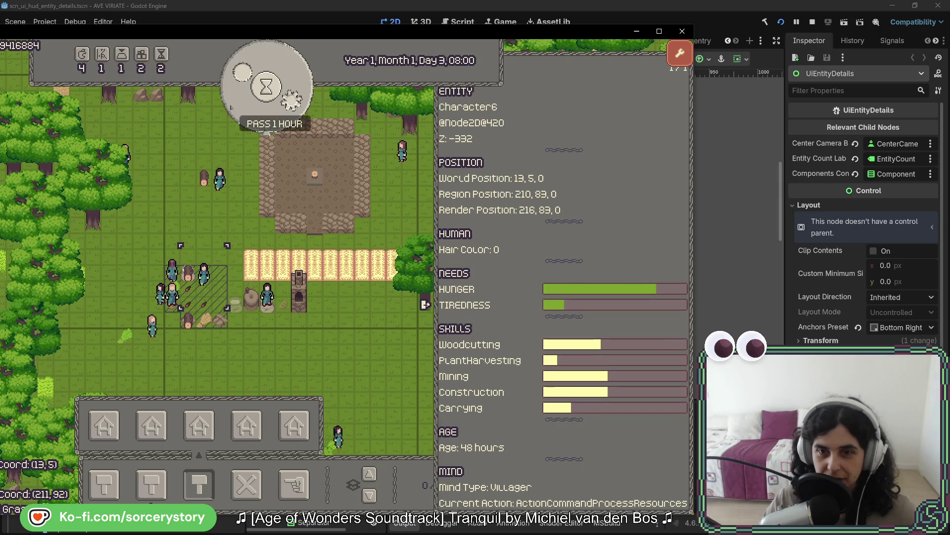
pyautogui.click(261, 118)
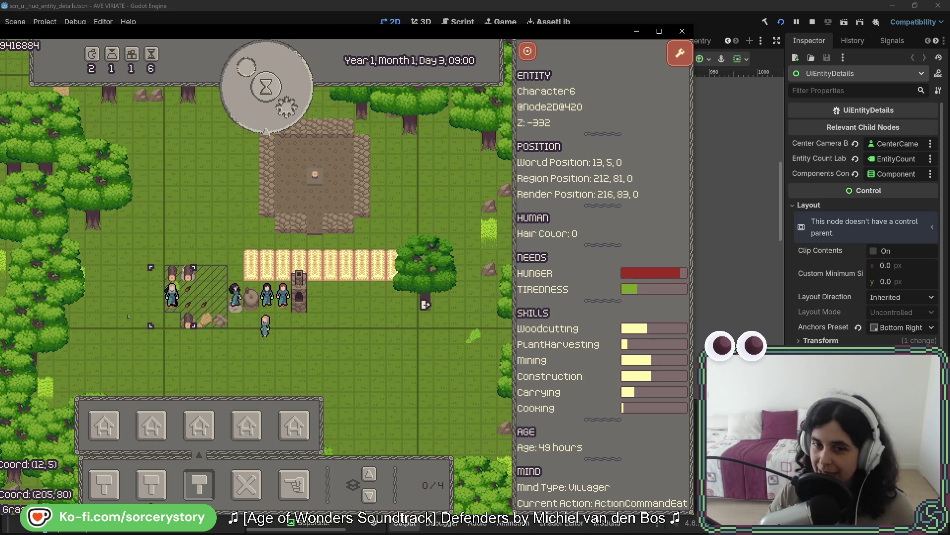
pyautogui.click(425, 305)
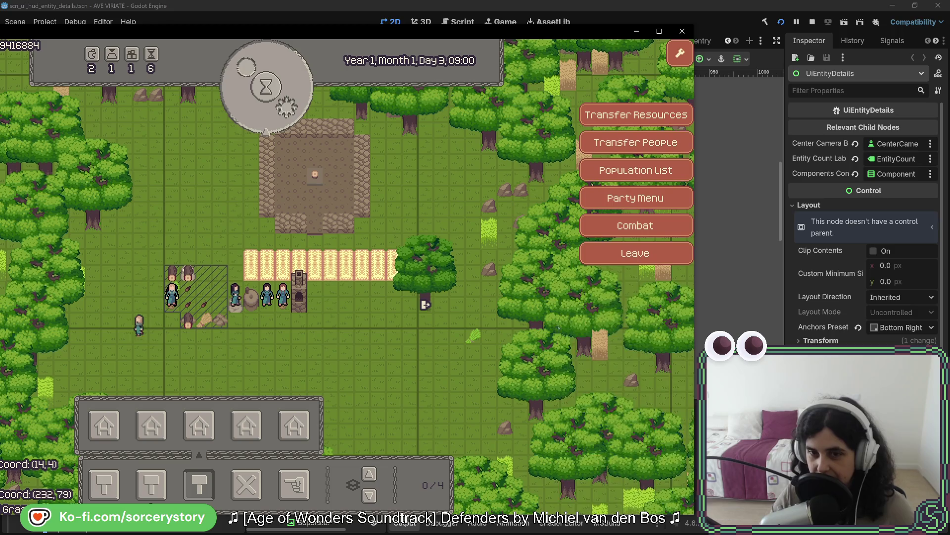
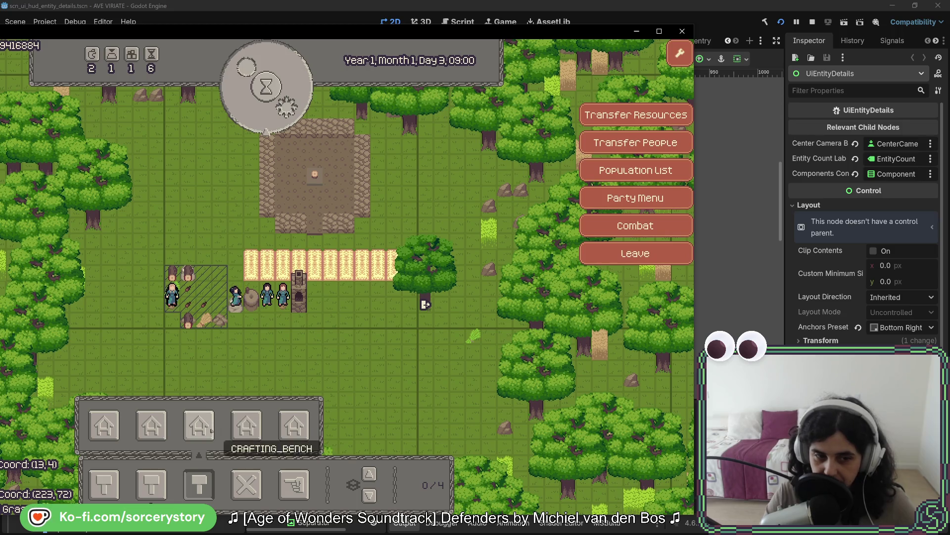
# Step: Pass three hours of game time to bring Day 3 from 09:00 to 12:00
pyautogui.click(346, 304)
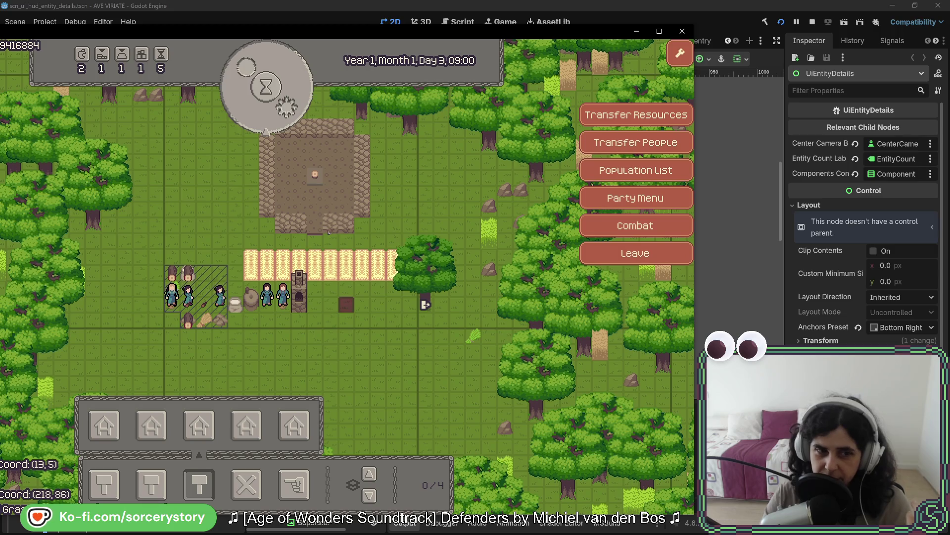
pyautogui.click(256, 131)
pyautogui.click(256, 130)
pyautogui.click(255, 130)
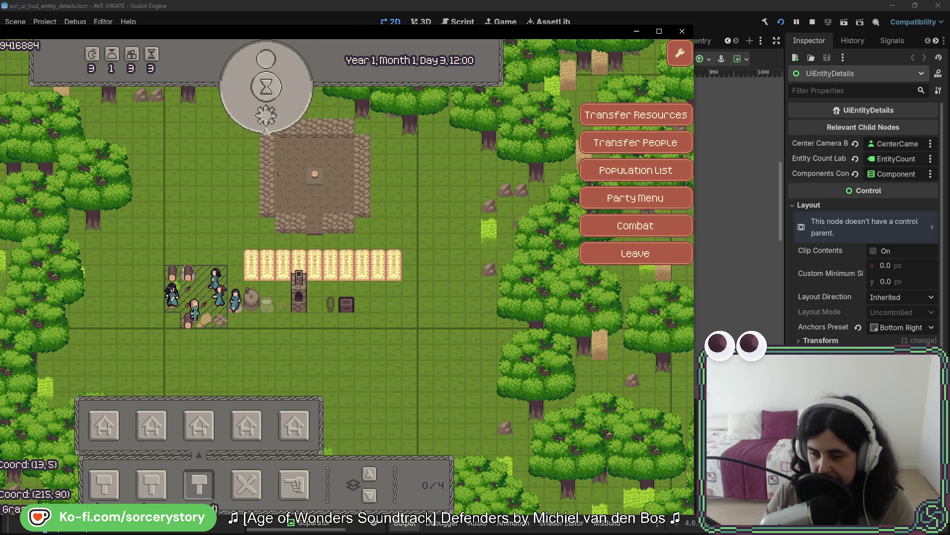
# Step: Open the entity details of the ToolWood pile beside the fields
pyautogui.click(331, 305)
pyautogui.click(331, 305)
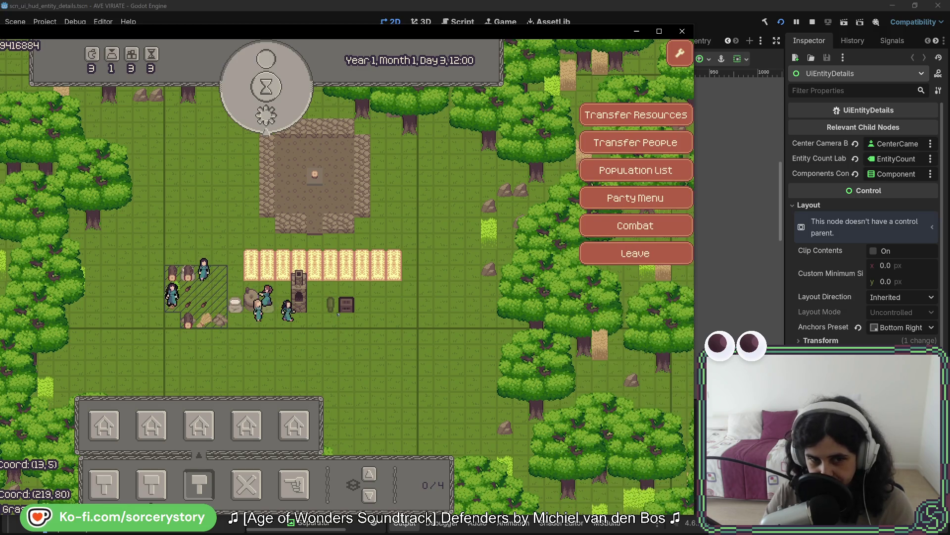
pyautogui.click(330, 304)
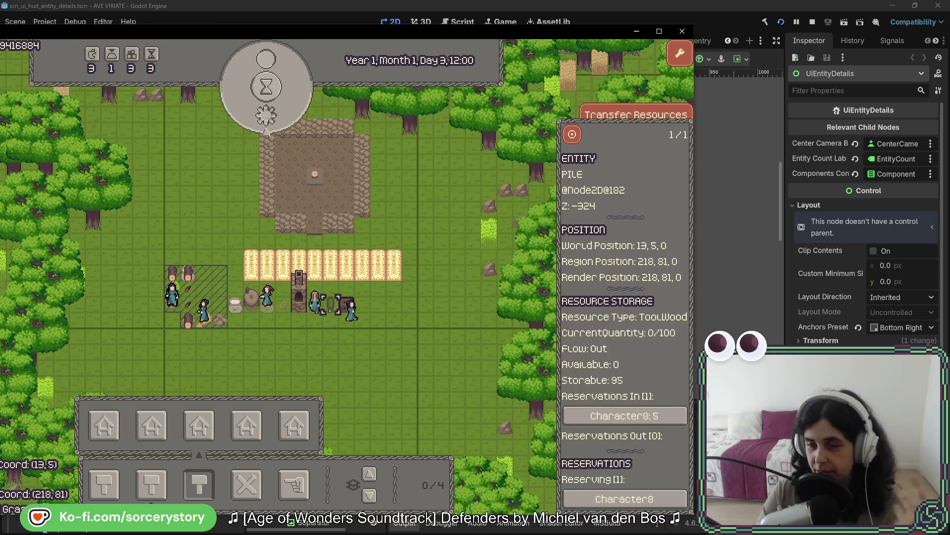
# Step: Close the pile panel, check the villager's hunger, tiredness, skills and 52-hour age, then pan east
pyautogui.click(369, 321)
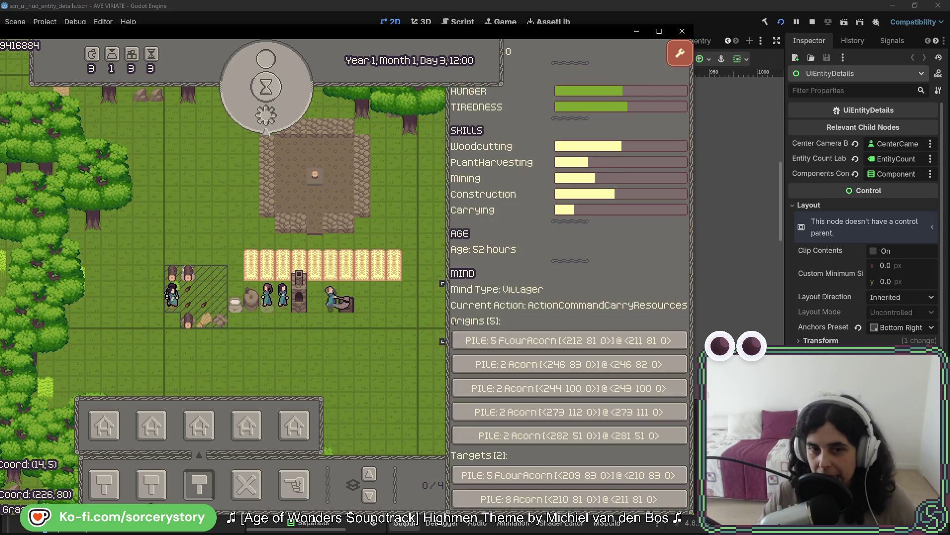
pyautogui.moveTo(385, 317); pyautogui.dragTo(139, 316)
# Step: Pan east and south over the forest, then toward the map's eastern edge
pyautogui.press('d')
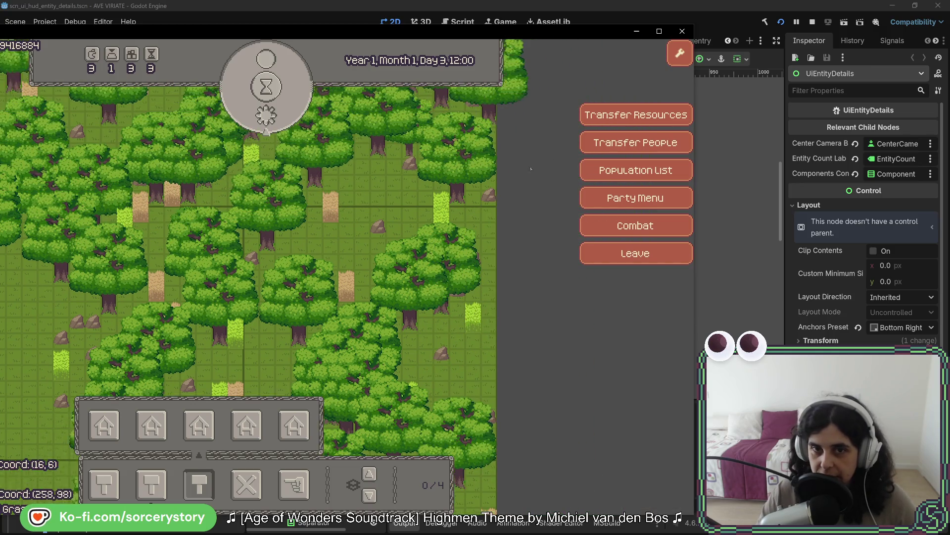
pyautogui.press('s')
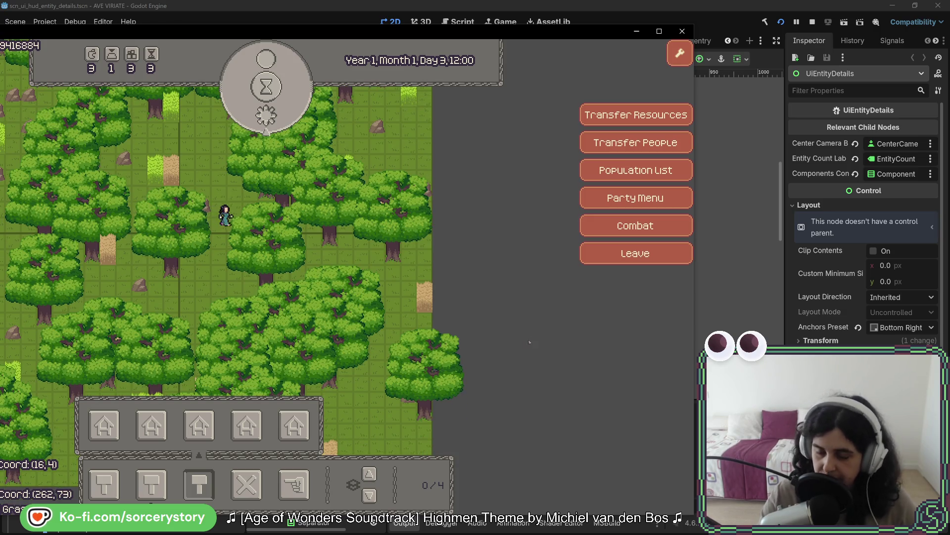
pyautogui.press('s')
pyautogui.press('w')
pyautogui.press('a')
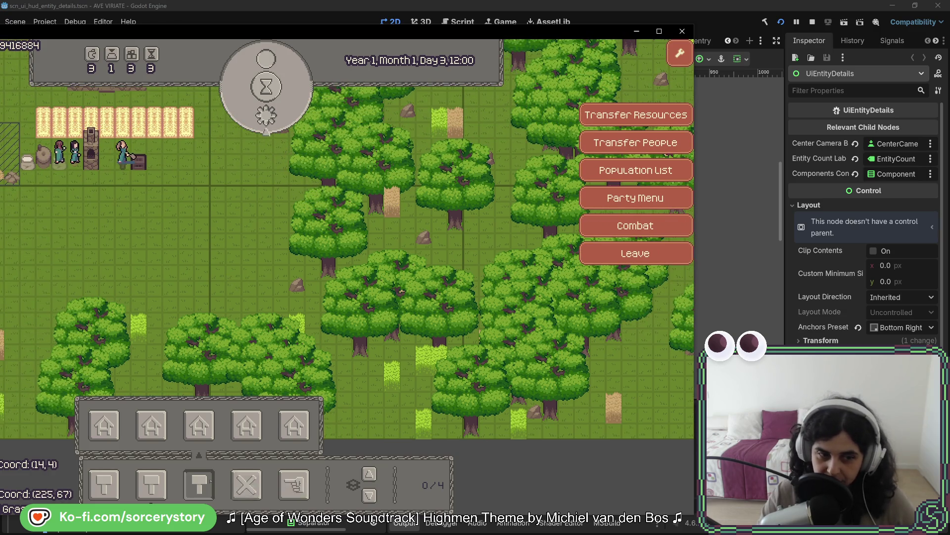
pyautogui.press('d')
# Step: Bring up the house-building options and pan across the forest
pyautogui.click(105, 482)
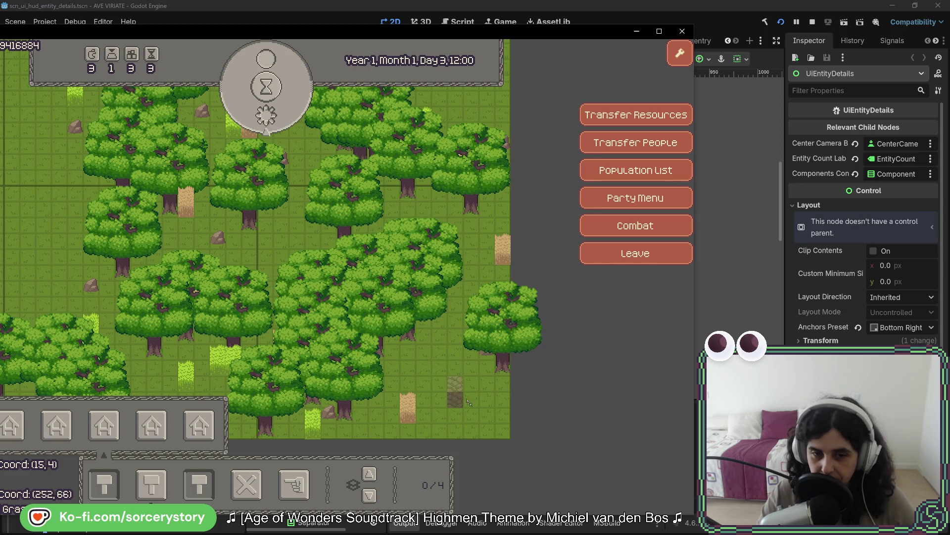
pyautogui.press('d')
pyautogui.press('s')
pyautogui.press('d')
pyautogui.press('s')
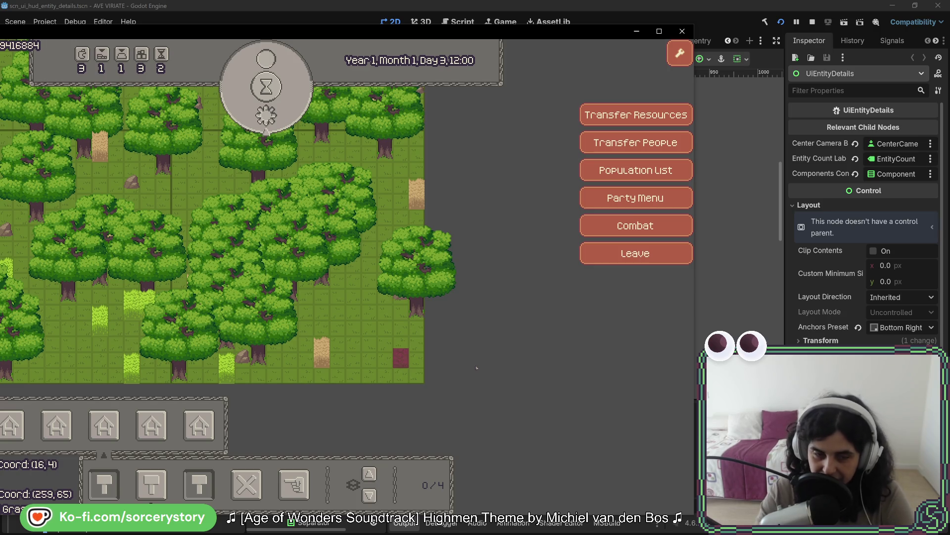
# Step: Recentre the view on the village, plaza and fields, and close the house-building options
pyautogui.press('a')
pyautogui.press('w')
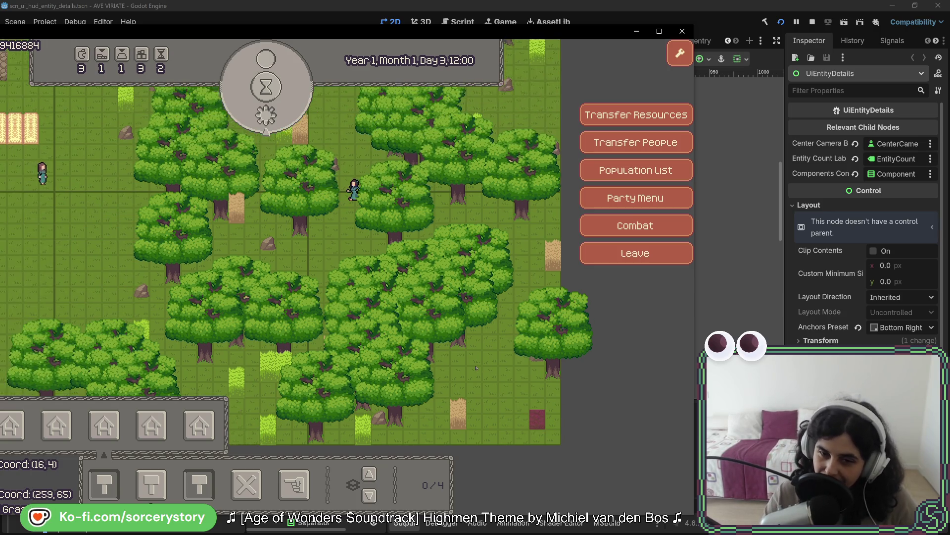
pyautogui.press('a')
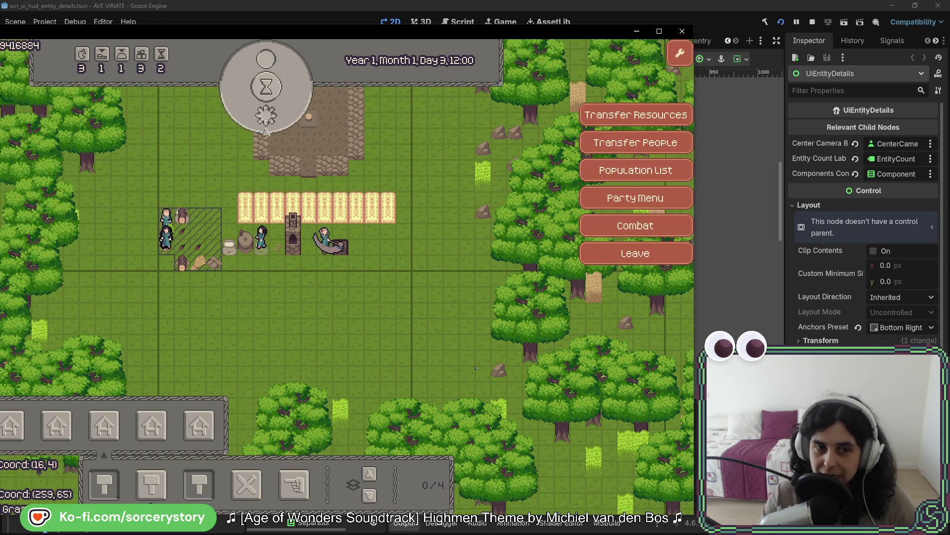
pyautogui.press('a')
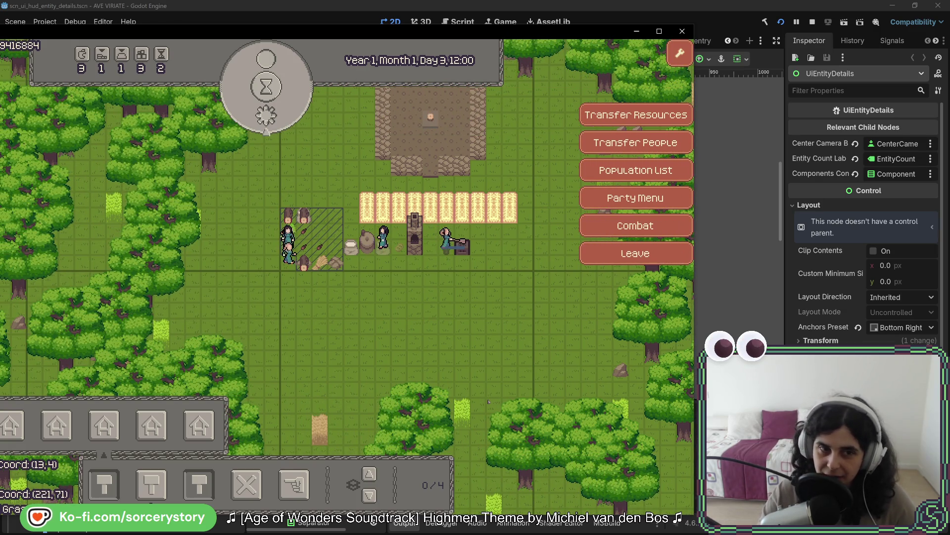
pyautogui.press('w')
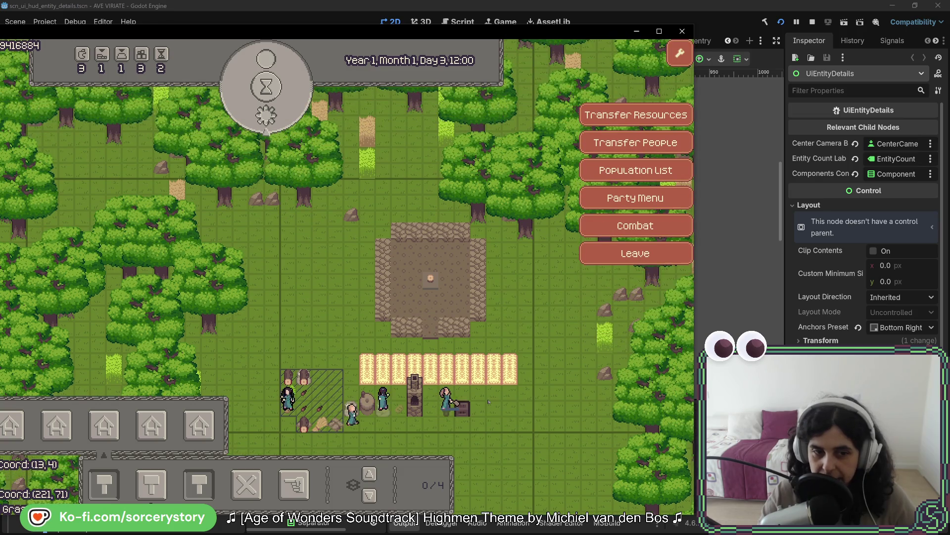
pyautogui.click(201, 485)
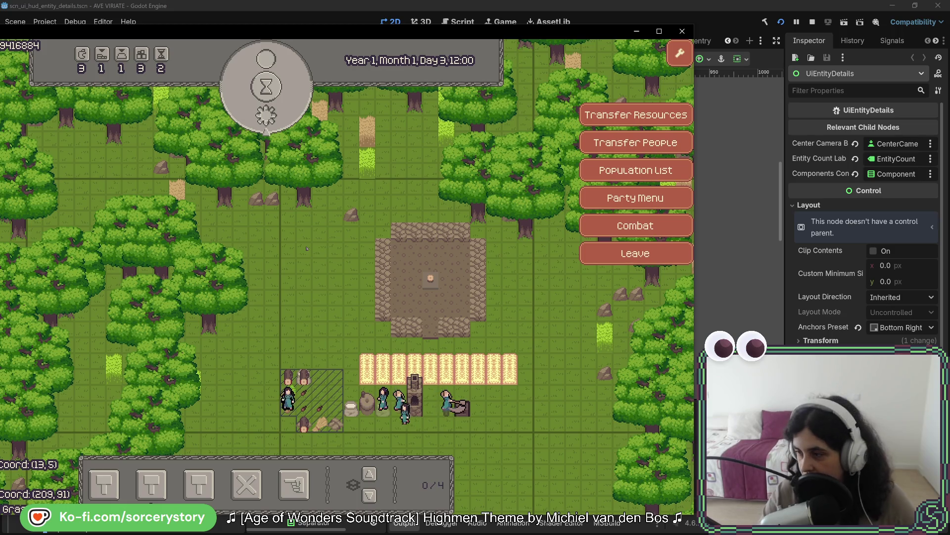
# Step: Move the AVE VIRIATE (DEBUG) window right to reveal editor files, and show the house-building options
pyautogui.moveTo(274, 31)
pyautogui.mouseDown()
pyautogui.moveTo(485, 31)
pyautogui.moveTo(469, 25)
pyautogui.mouseUp()
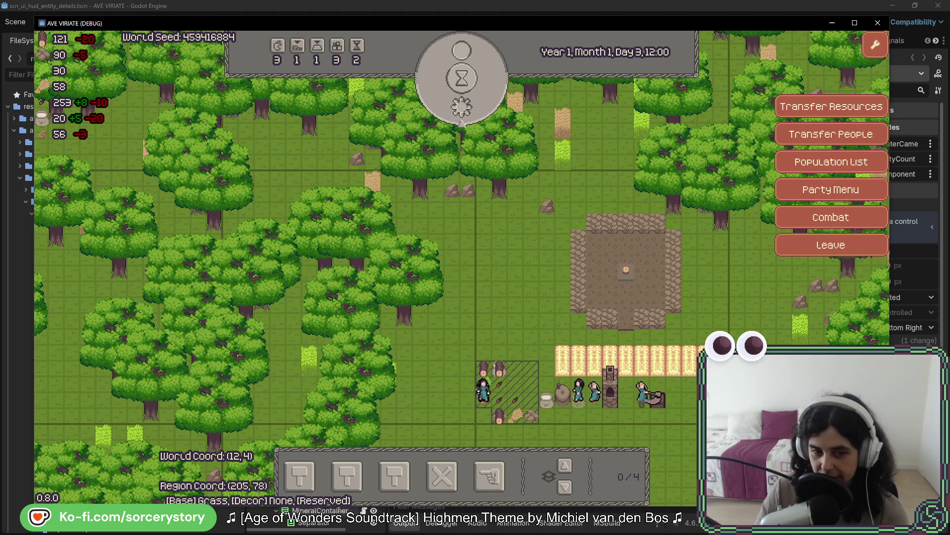
pyautogui.click(298, 480)
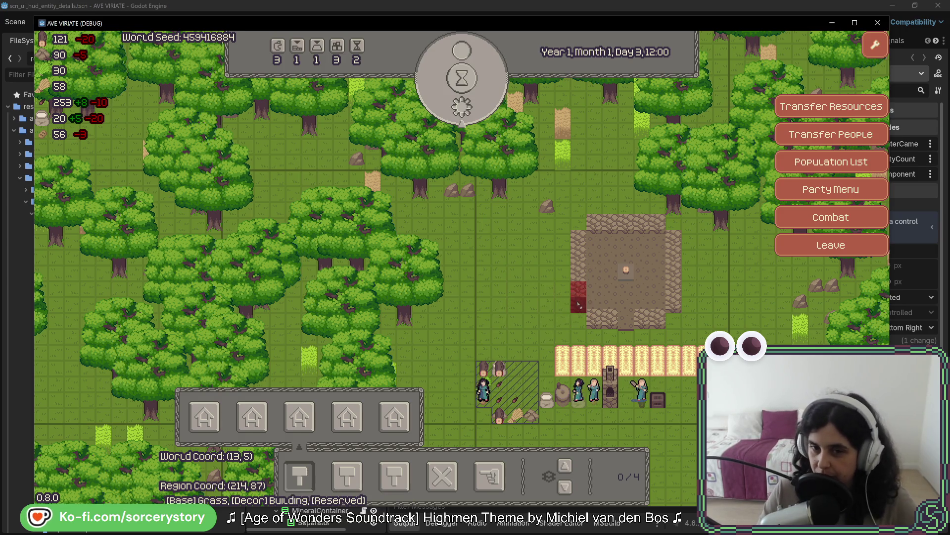
# Step: Place a thatched house on the stone plaza, check its level views, and start a stone path
pyautogui.click(656, 323)
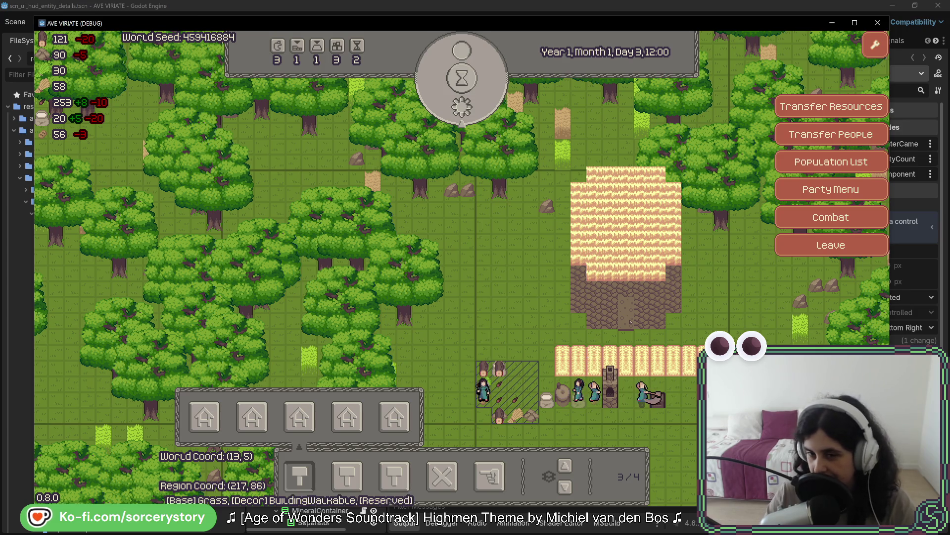
pyautogui.scroll(-2, 695, 319)
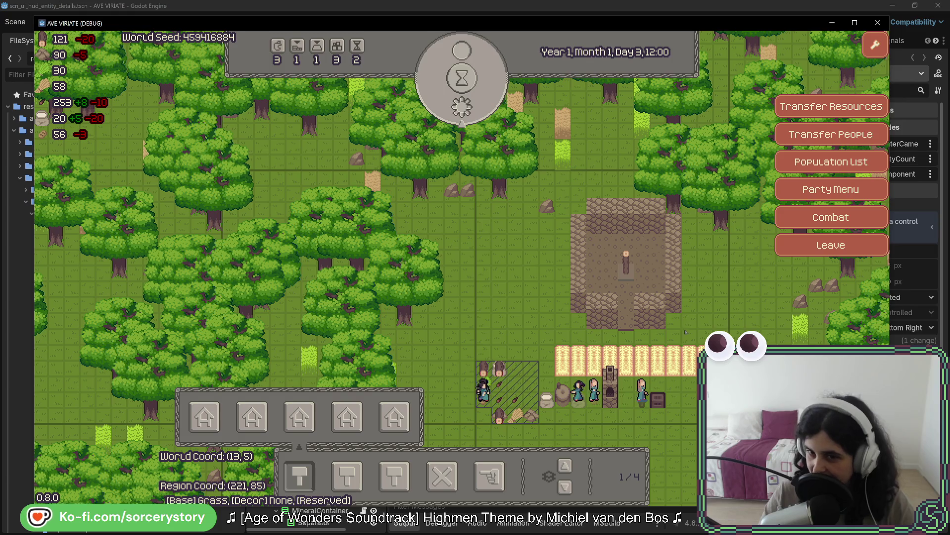
pyautogui.scroll(2, 656, 339)
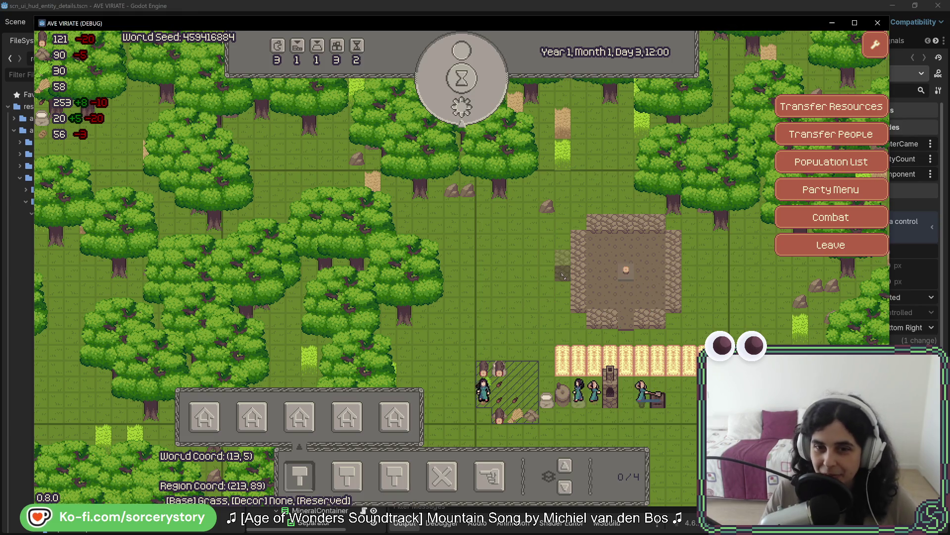
pyautogui.moveTo(563, 275)
pyautogui.mouseDown()
pyautogui.moveTo(508, 273)
pyautogui.moveTo(503, 336)
pyautogui.mouseUp()
# Step: Extend the stone path east and down from the plaza, then close the house-building choices
pyautogui.moveTo(689, 273); pyautogui.dragTo(759, 287)
pyautogui.moveTo(759, 287); pyautogui.dragTo(769, 342)
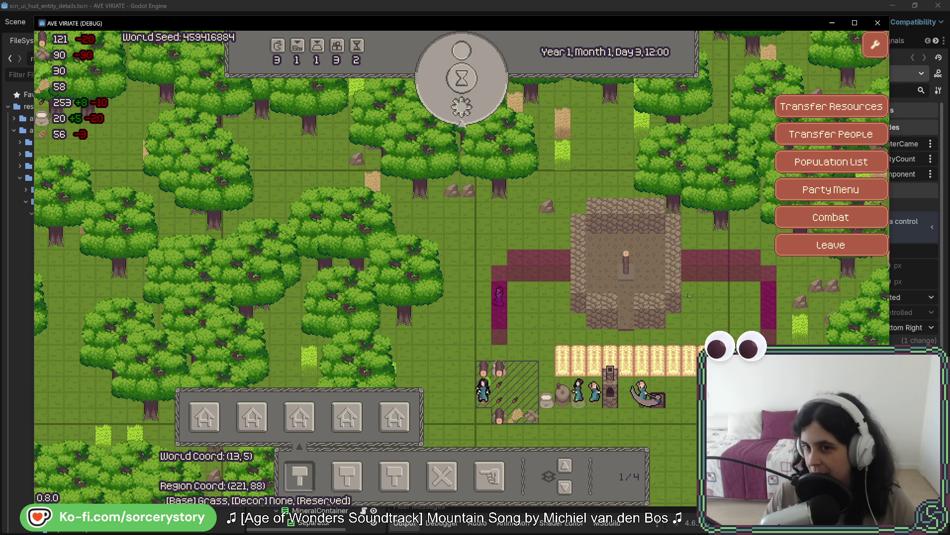
pyautogui.press('d')
pyautogui.press('d')
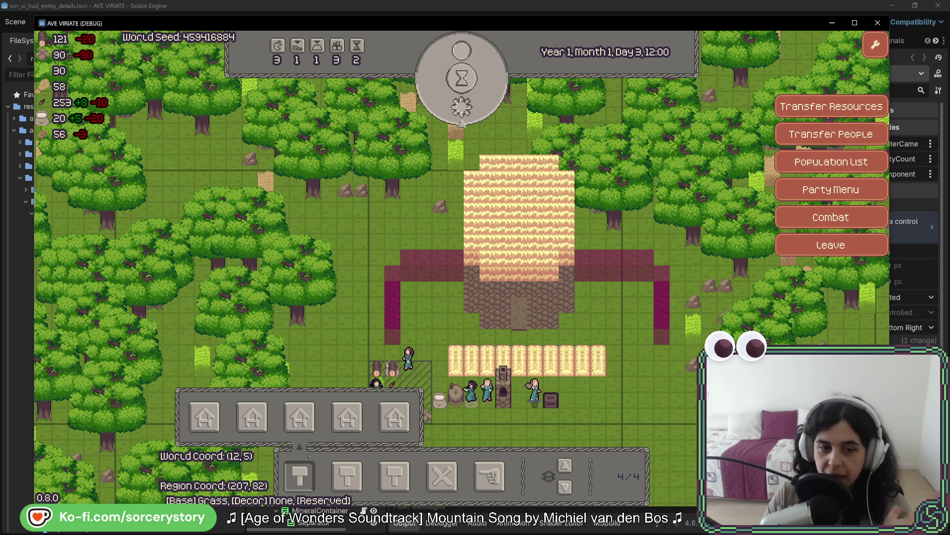
pyautogui.click(300, 476)
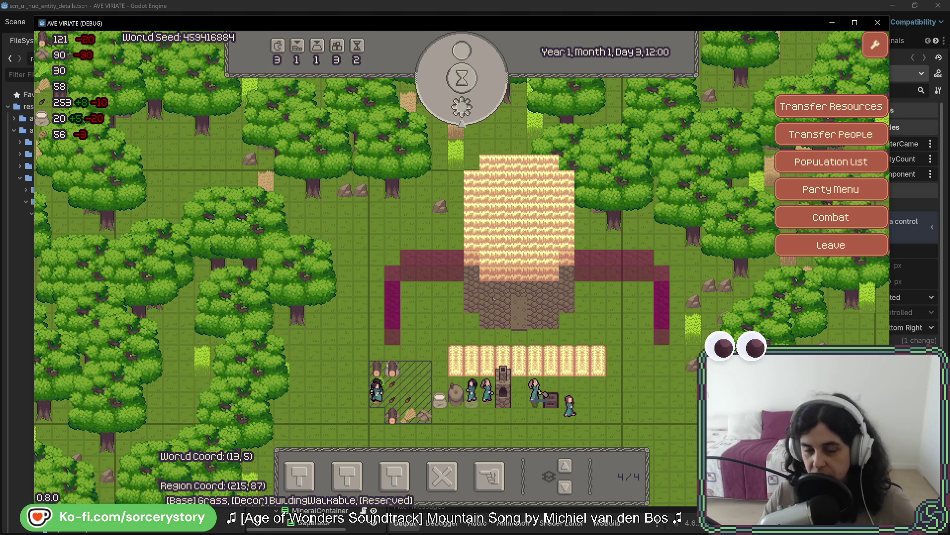
pyautogui.click(348, 476)
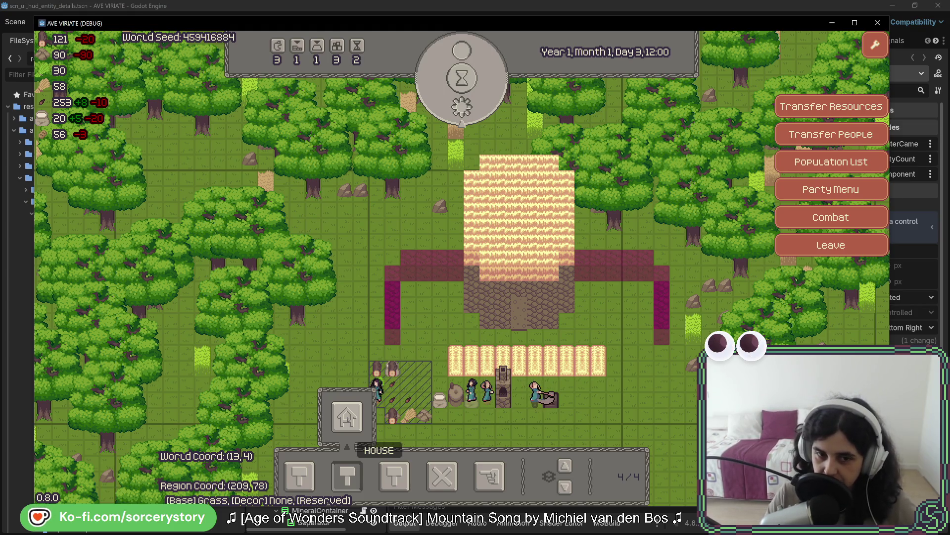
# Step: Build the house on the central blueprint and designate a new site among the left trees
pyautogui.click(347, 418)
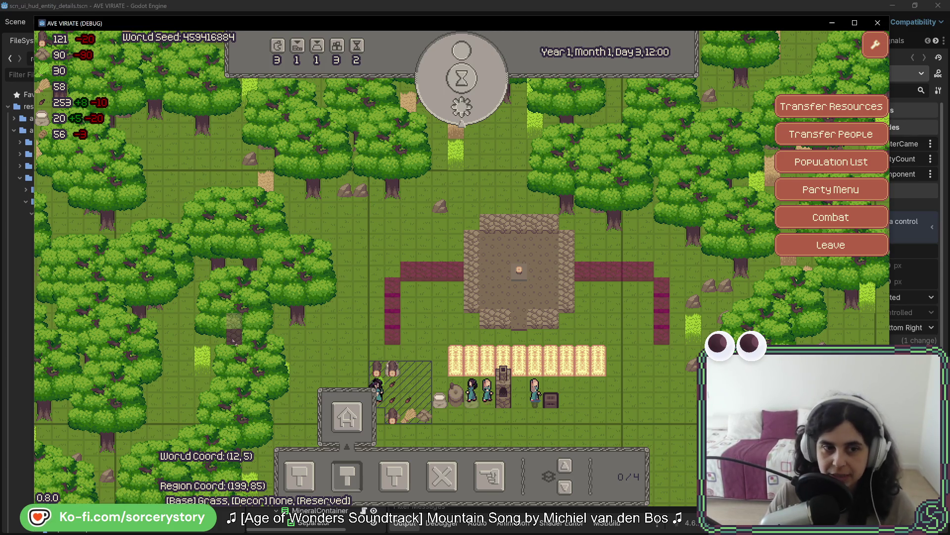
pyautogui.click(234, 338)
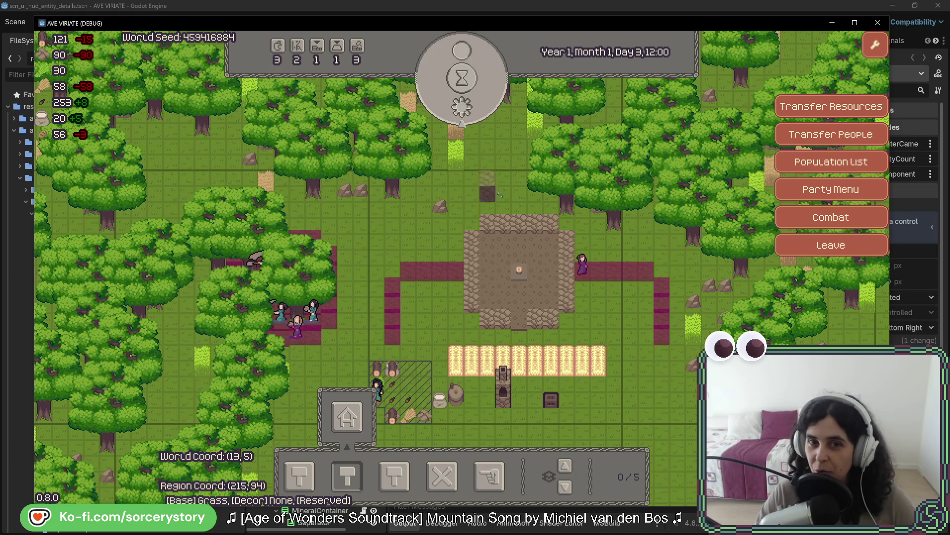
# Step: Pan north of the settlement, view a wheat plant's PLANT_Wheat details, then dismiss them
pyautogui.press('w')
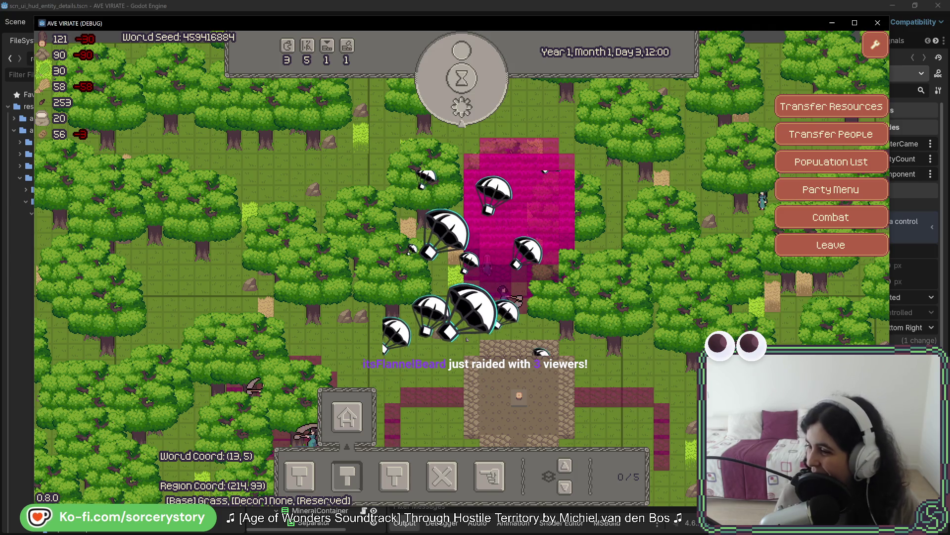
pyautogui.click(456, 247)
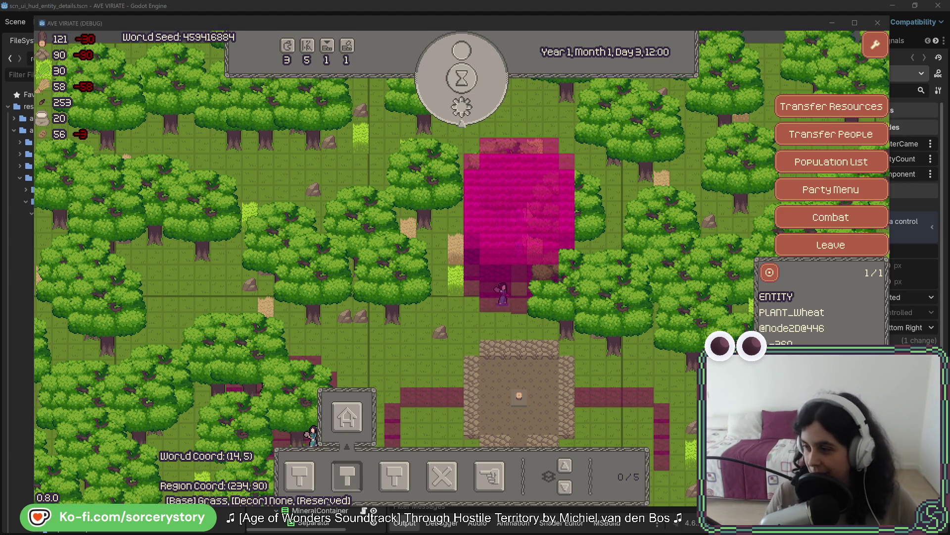
pyautogui.click(514, 298)
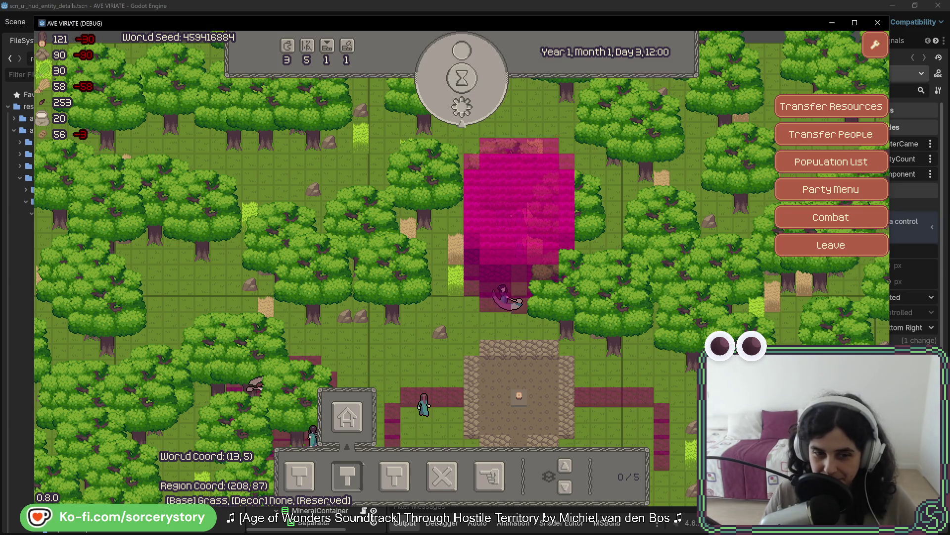
pyautogui.press('s')
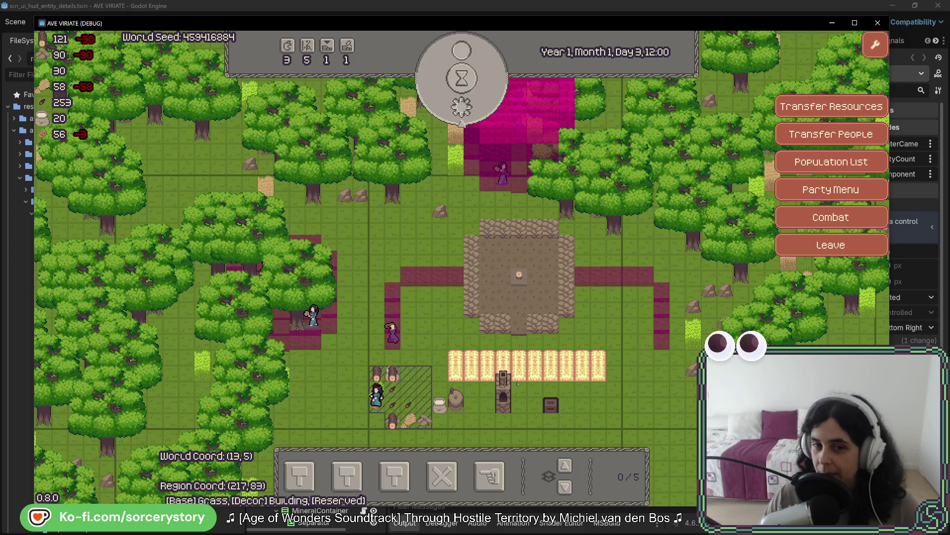
# Step: Lay cobblestone floor in a row and a column running north from the plaza
pyautogui.click(300, 478)
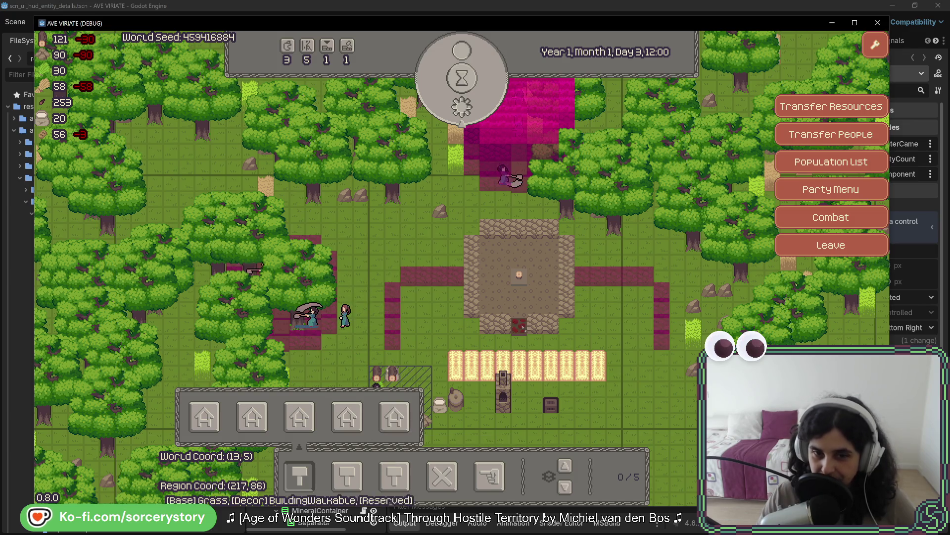
pyautogui.moveTo(519, 342); pyautogui.dragTo(289, 357)
pyautogui.moveTo(359, 345)
pyautogui.mouseDown()
pyautogui.moveTo(362, 200)
pyautogui.moveTo(523, 202)
pyautogui.mouseUp()
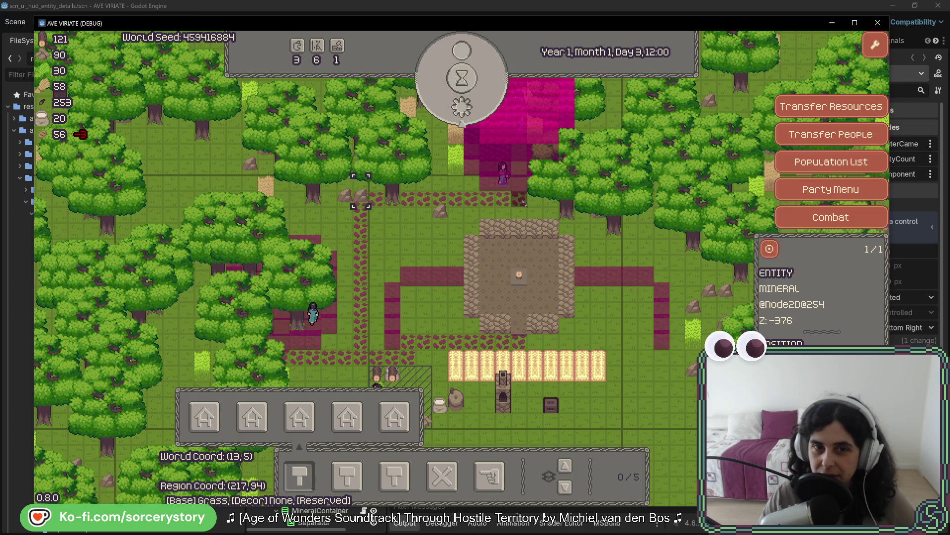
# Step: Pass one hour to 13:00 and inspect the stone pile and the 53/100 Acorn pile
pyautogui.click(474, 68)
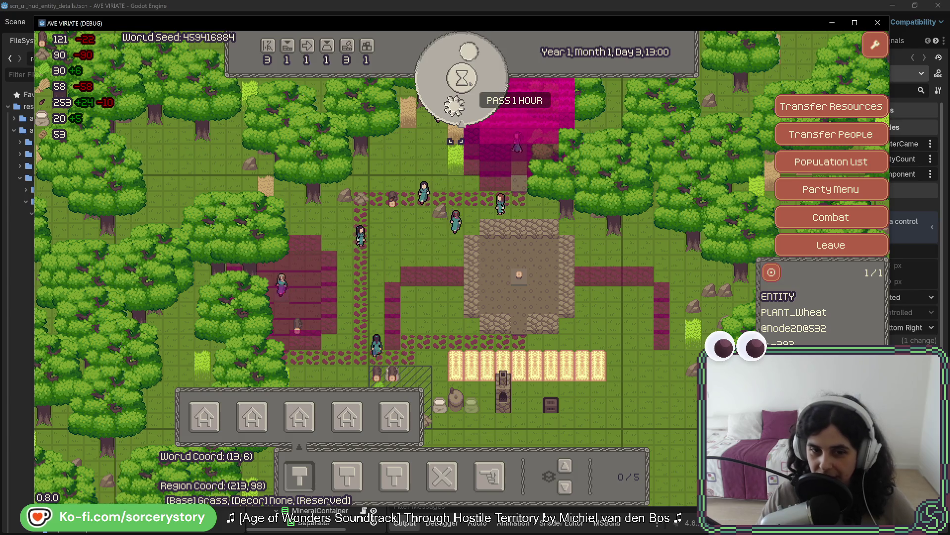
pyautogui.press('a')
pyautogui.press('s')
pyautogui.click(486, 355)
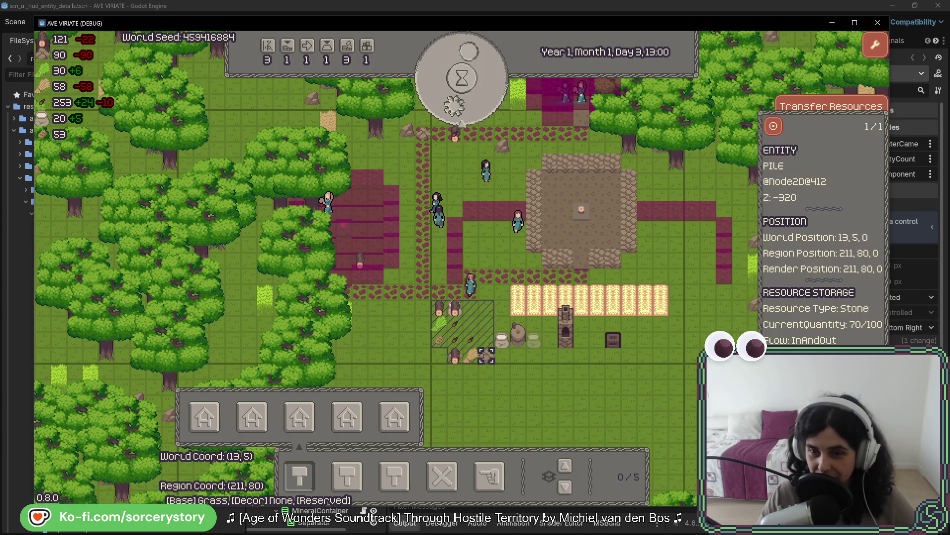
pyautogui.click(470, 340)
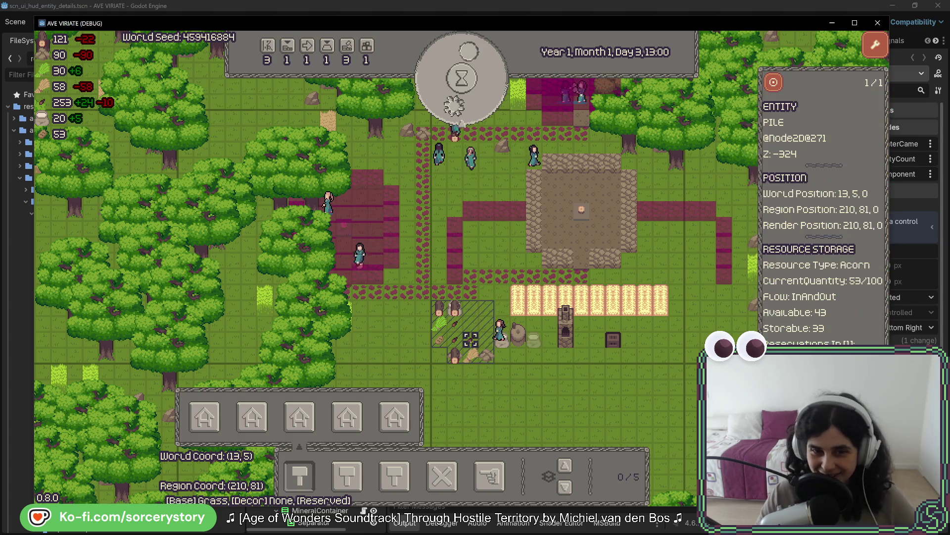
# Step: Close the details and build menu, then place stone piles raising stone stock from 90 to 390
pyautogui.press('w')
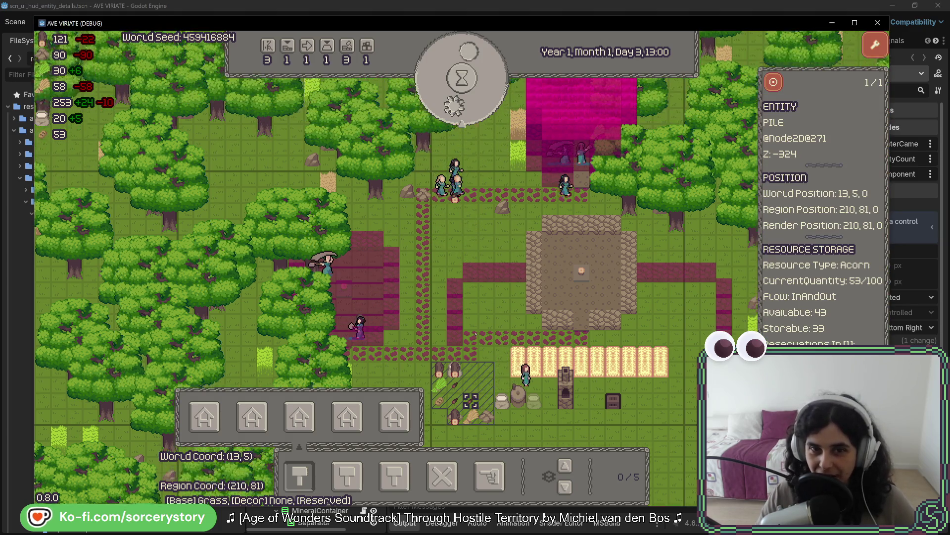
pyautogui.click(476, 335)
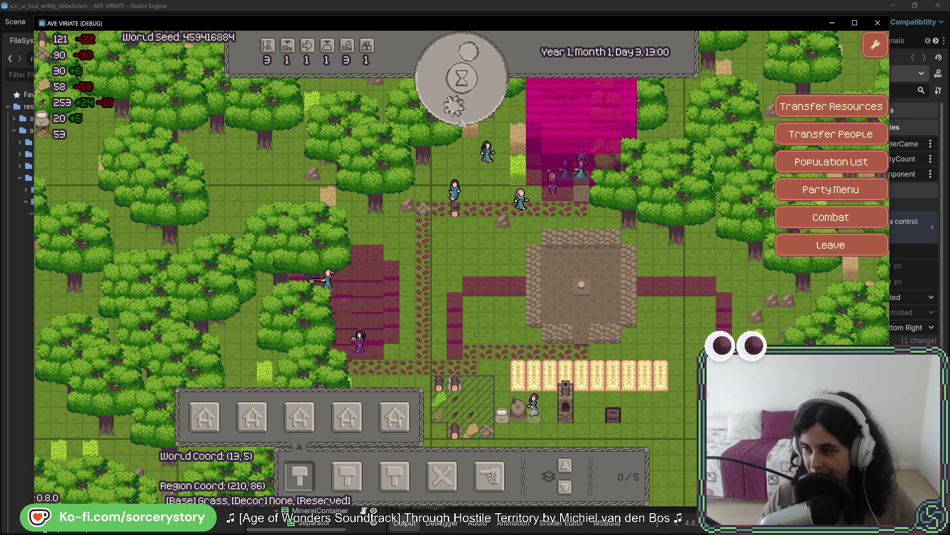
pyautogui.click(310, 479)
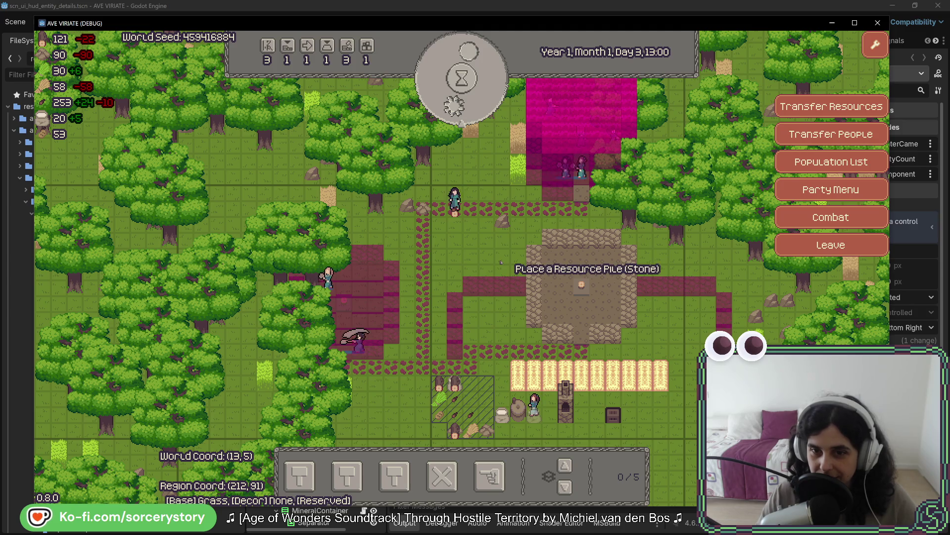
pyautogui.click(532, 398)
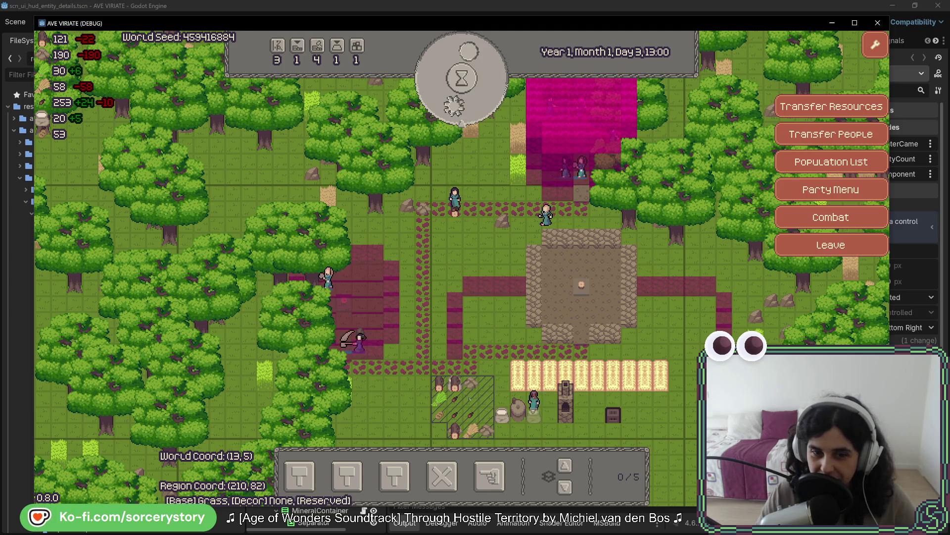
pyautogui.click(490, 391)
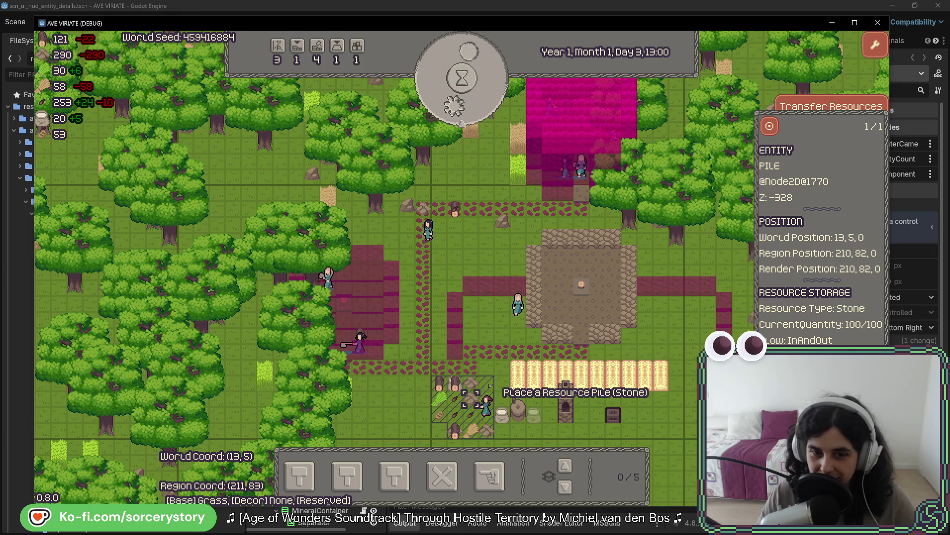
pyautogui.press('Escape')
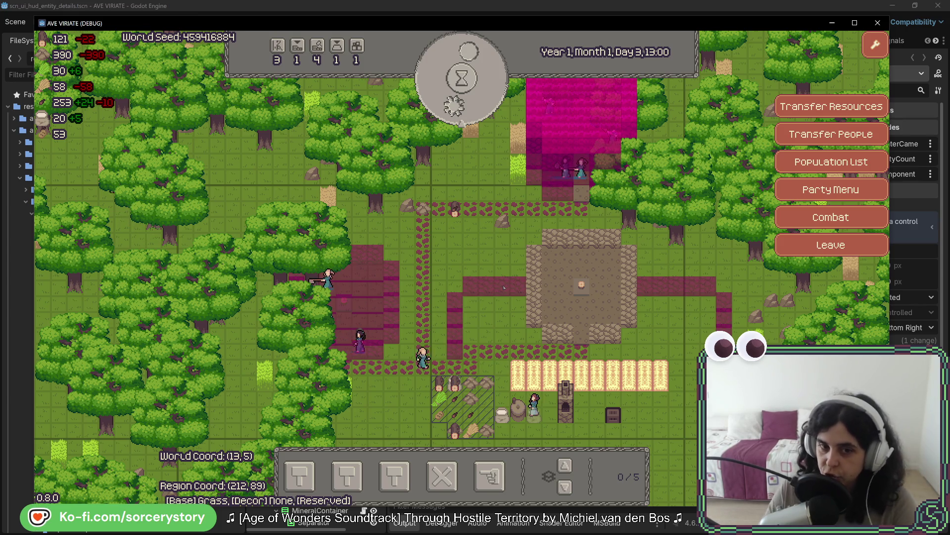
# Step: Pass several hours, then view and close one villager's details panel
pyautogui.click(485, 98)
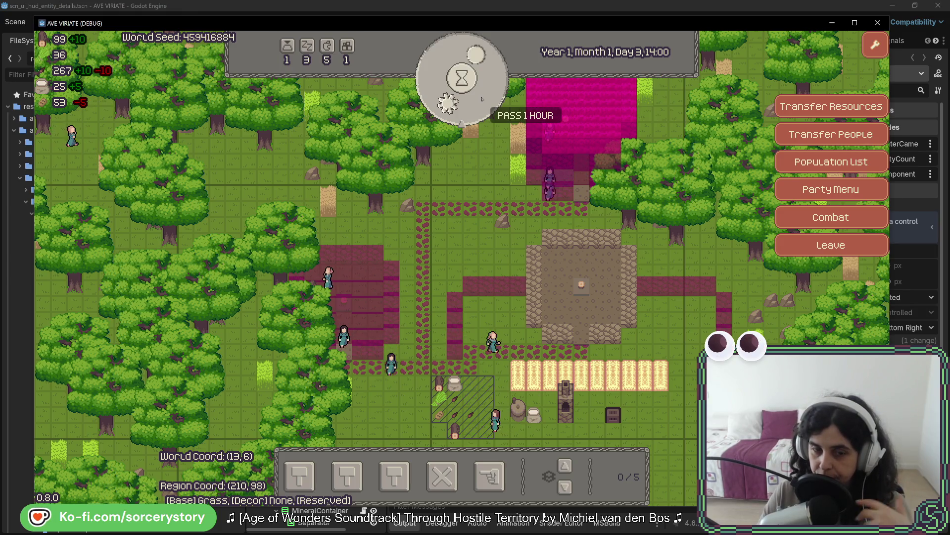
pyautogui.click(482, 99)
pyautogui.click(482, 99)
pyautogui.click(482, 100)
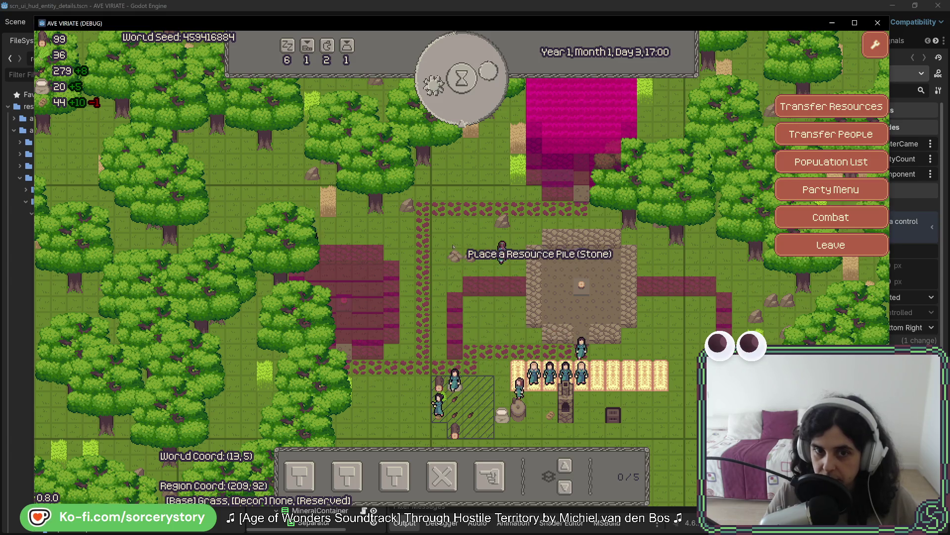
pyautogui.click(483, 246)
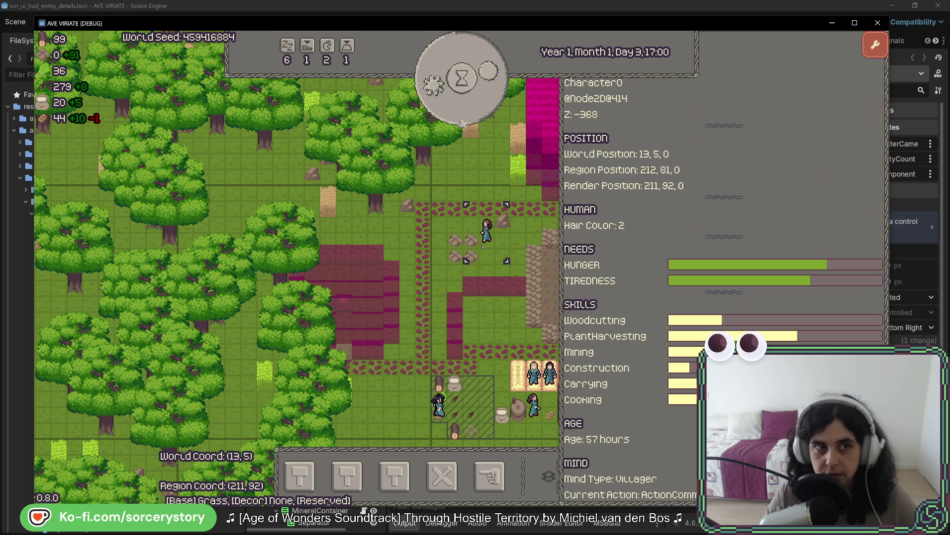
pyautogui.click(501, 167)
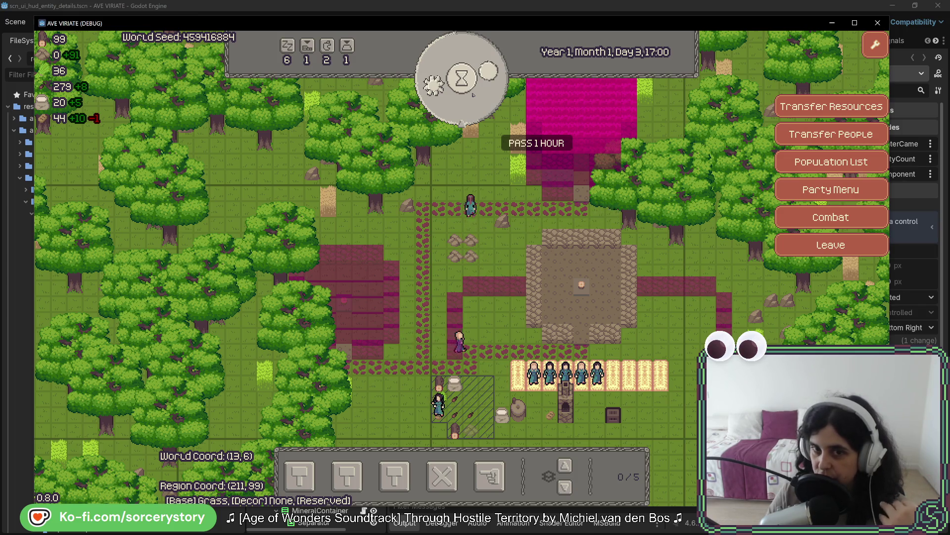
# Step: Keep passing hours until the clock reads 22:00 on Day 3
pyautogui.click(475, 97)
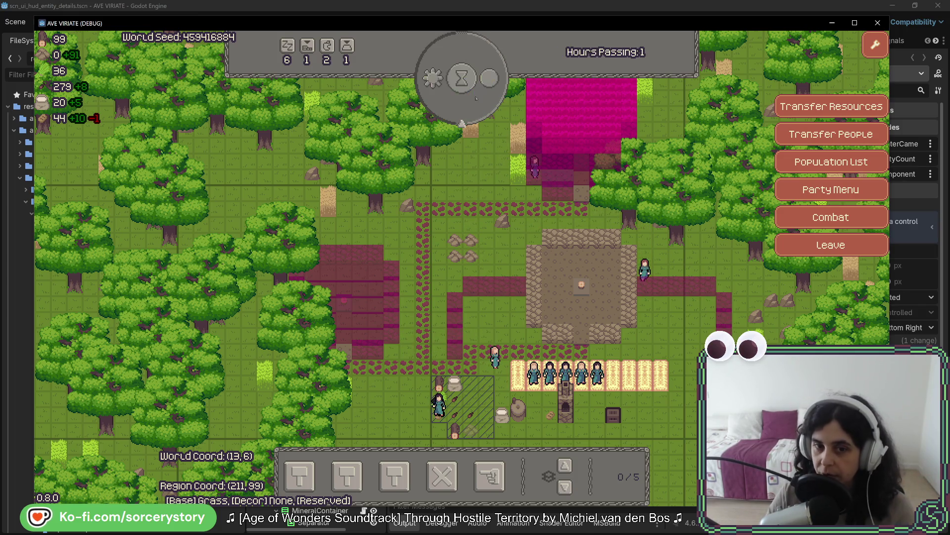
pyautogui.click(475, 97)
pyautogui.click(476, 96)
pyautogui.click(476, 96)
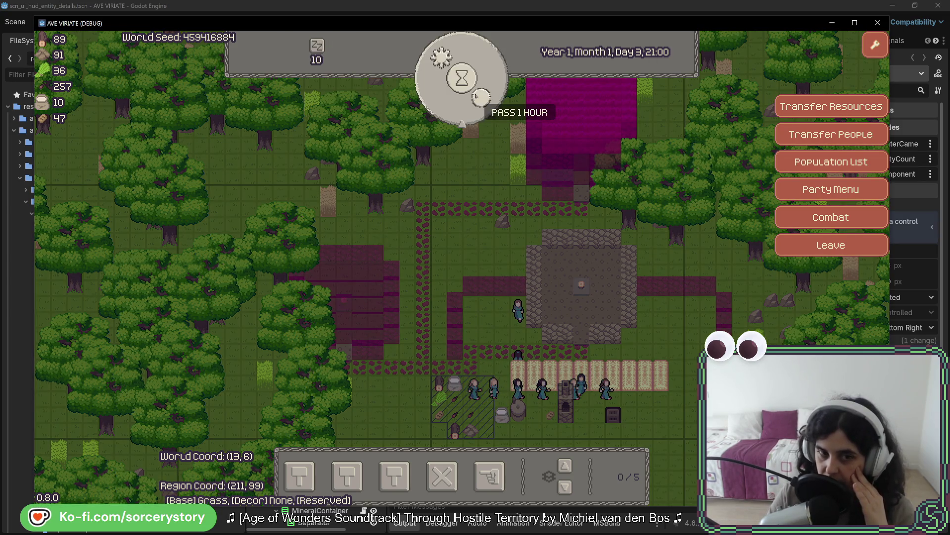
pyautogui.click(475, 99)
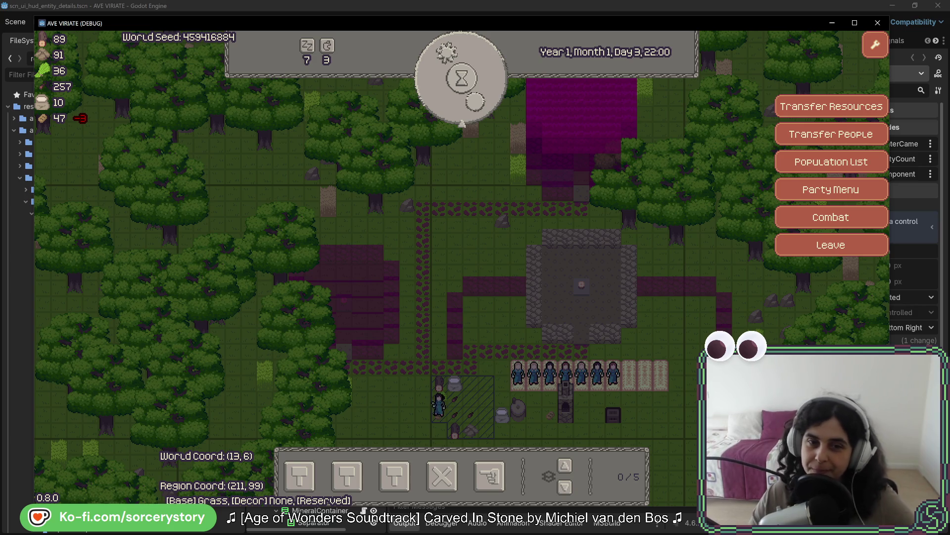
# Step: Pan the map down with S, then pass the night hour by hour to Day 4, 08:00
pyautogui.press('s')
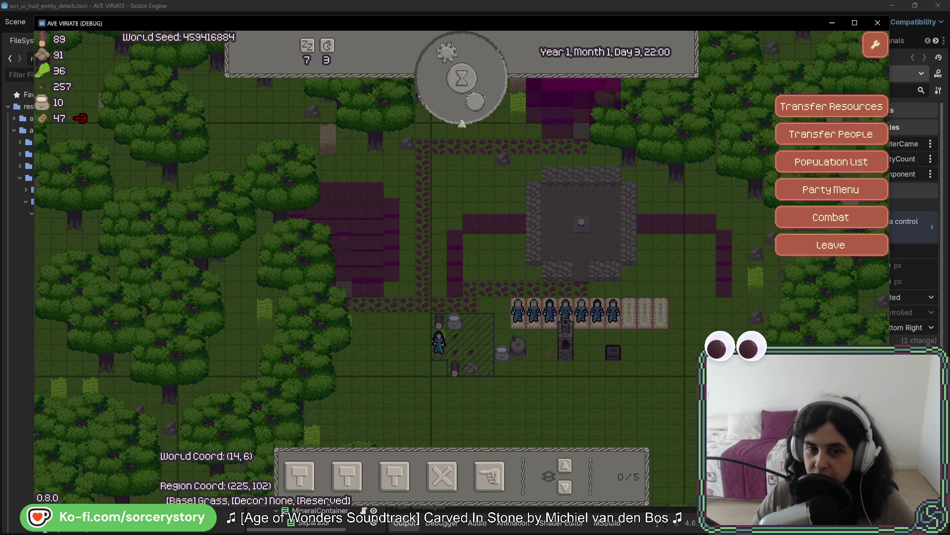
pyautogui.click(483, 96)
pyautogui.click(484, 96)
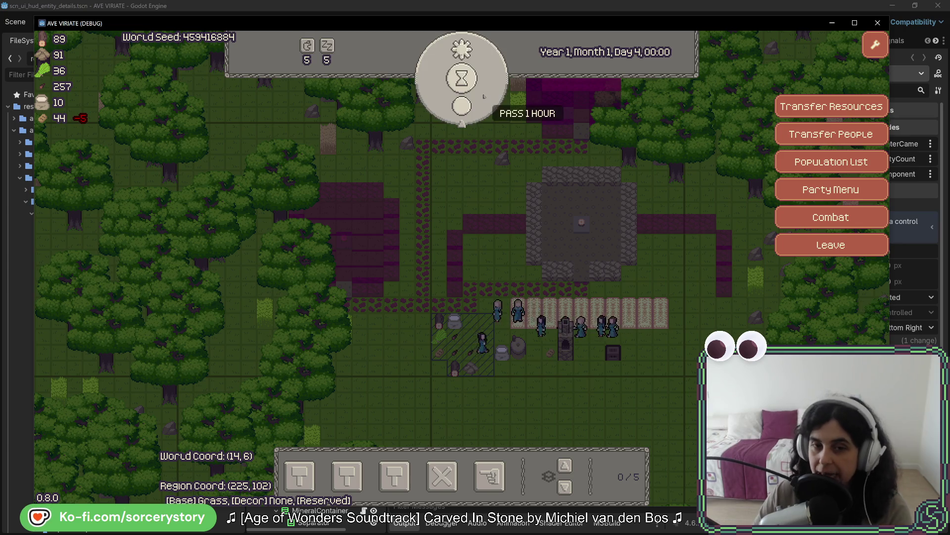
pyautogui.click(484, 96)
pyautogui.click(484, 96)
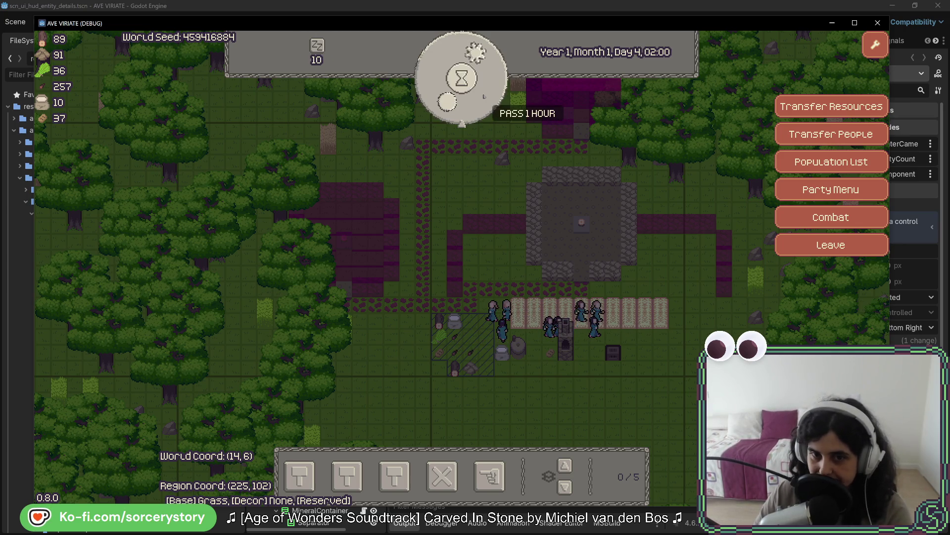
pyautogui.click(483, 96)
pyautogui.click(484, 96)
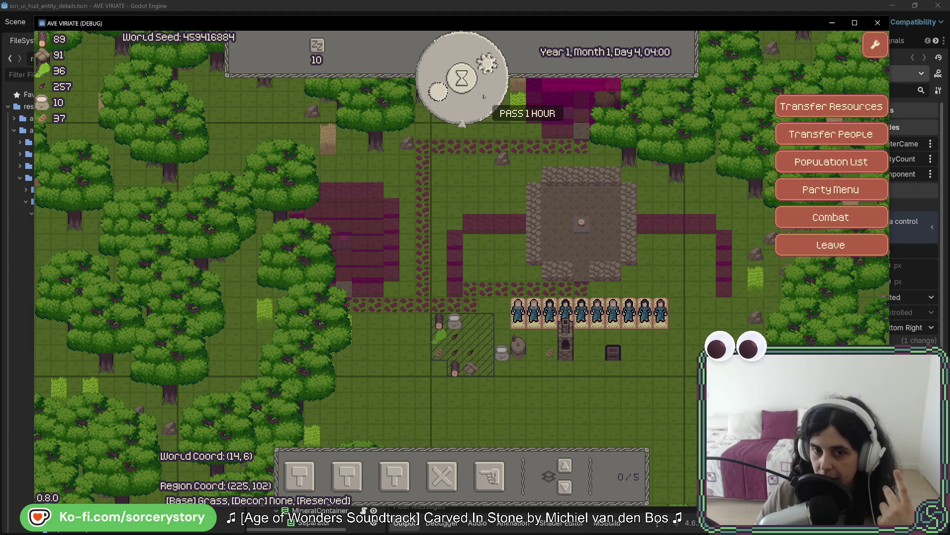
pyautogui.click(484, 96)
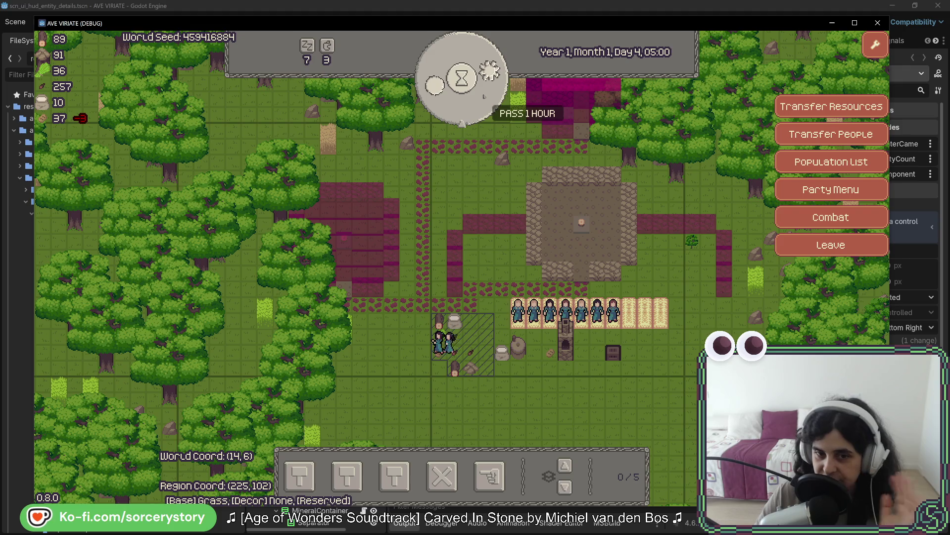
pyautogui.click(484, 96)
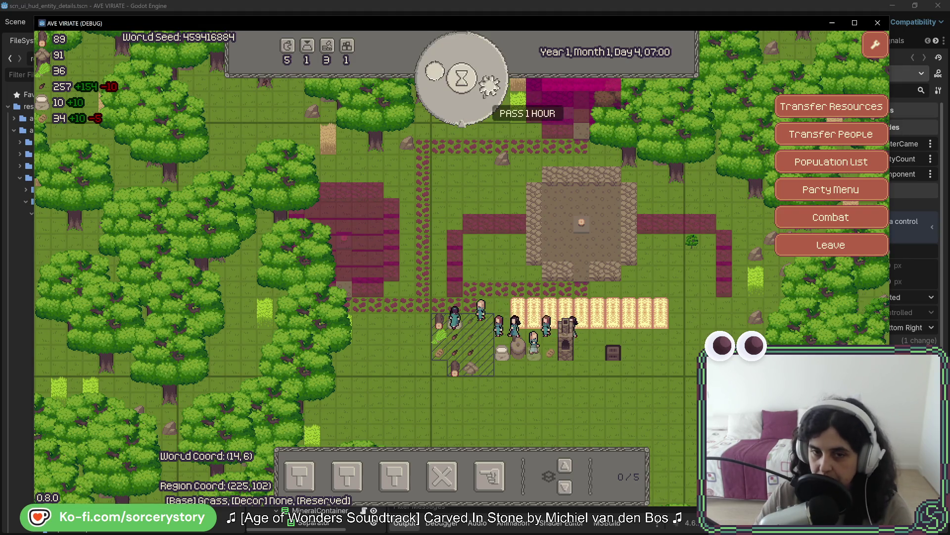
pyautogui.click(485, 94)
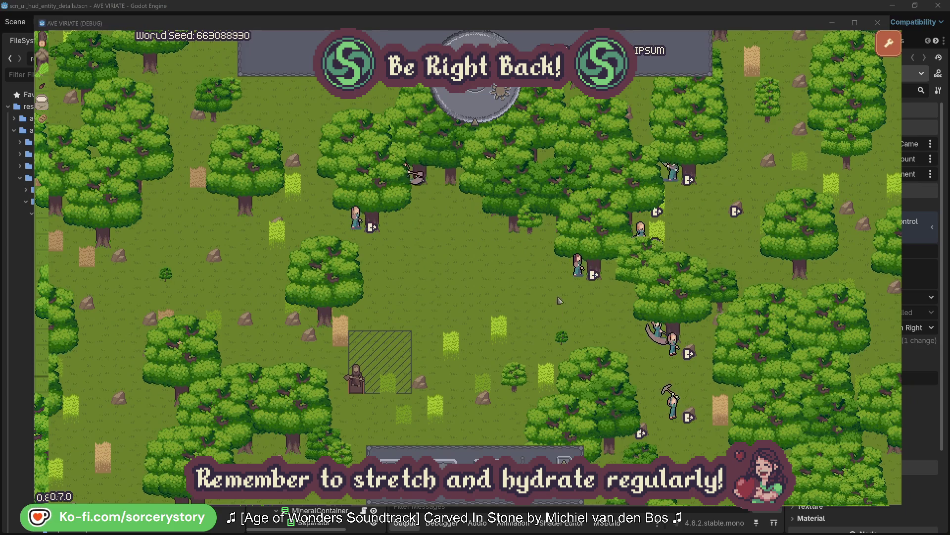
# Step: Check the oak trees Character2 and Character0 are gathering from, closing each panel
pyautogui.click(577, 265)
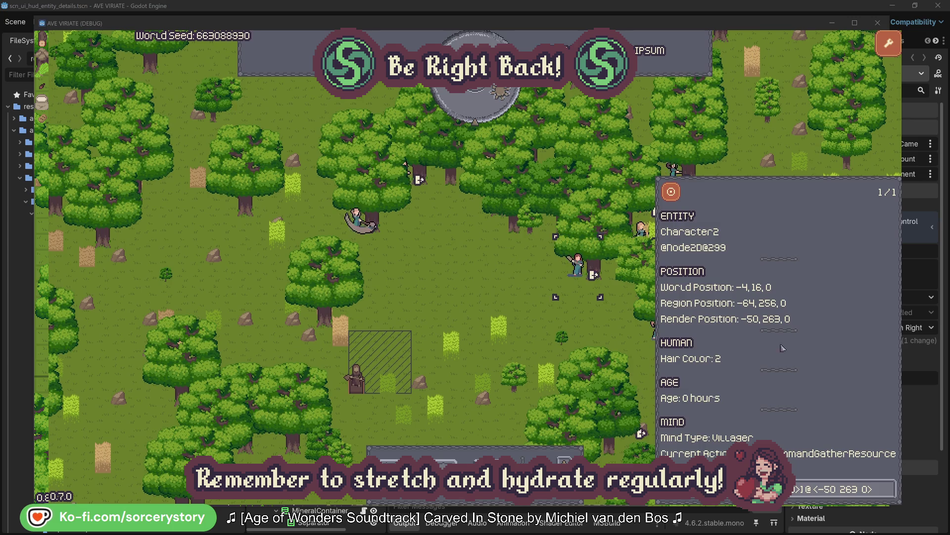
pyautogui.click(889, 495)
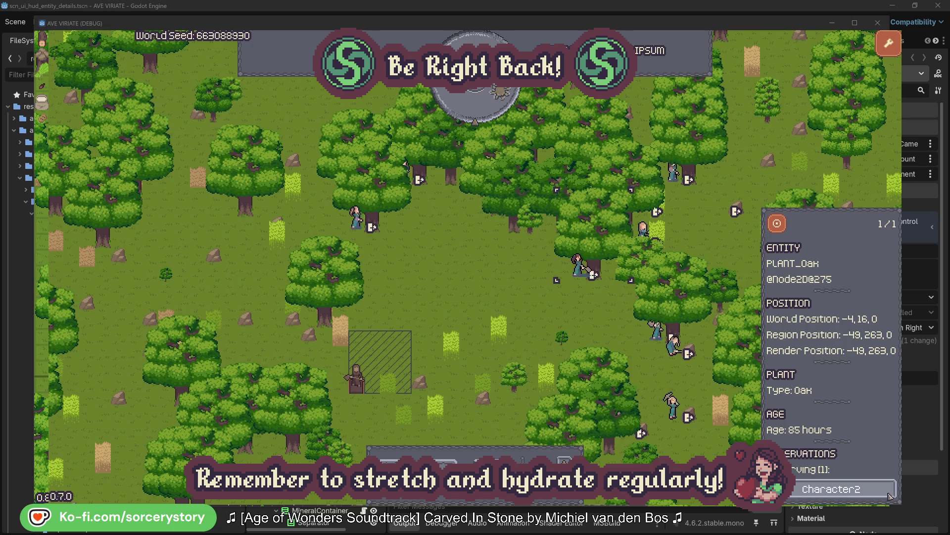
pyautogui.click(889, 495)
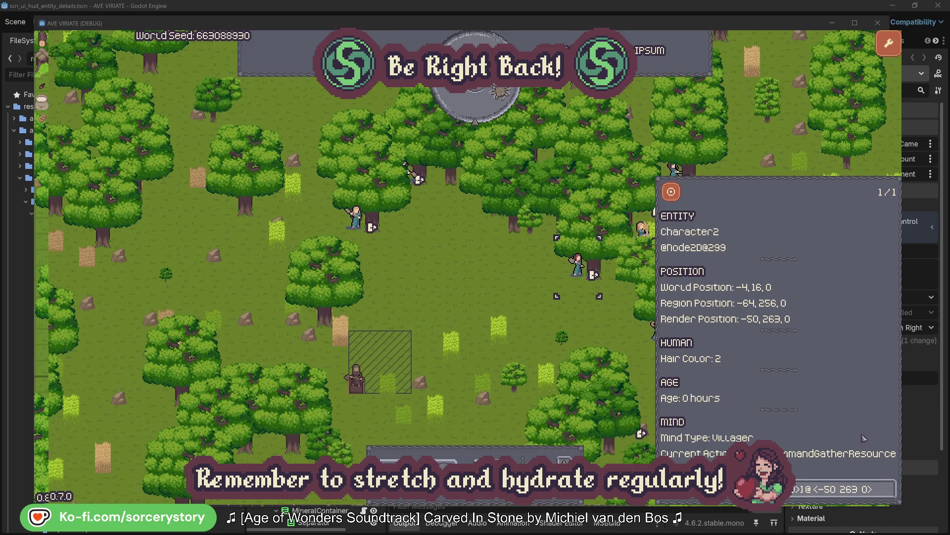
pyautogui.click(594, 329)
pyautogui.click(356, 219)
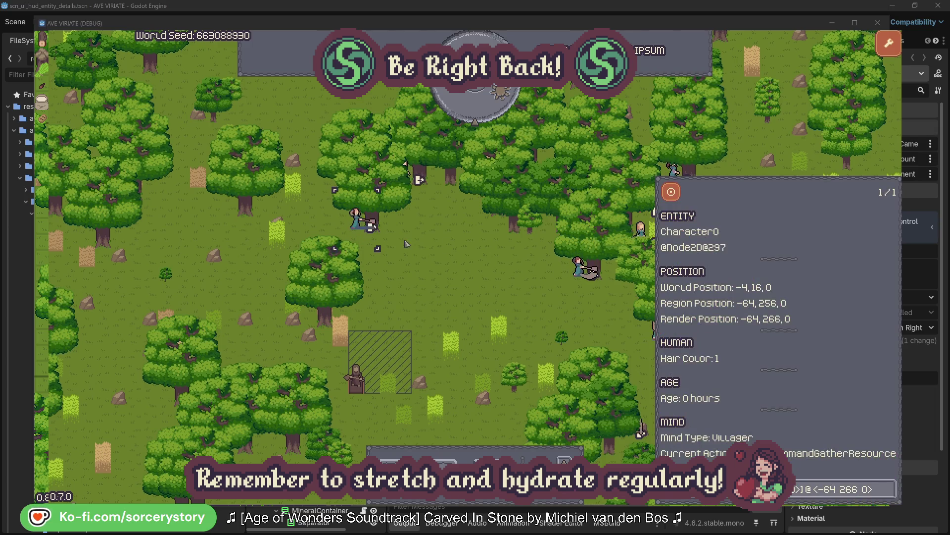
pyautogui.click(888, 489)
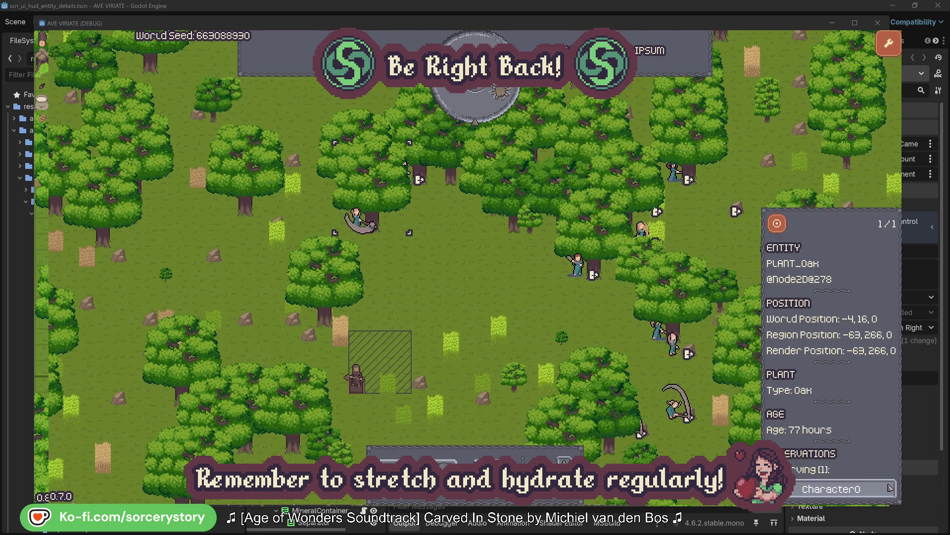
pyautogui.click(889, 489)
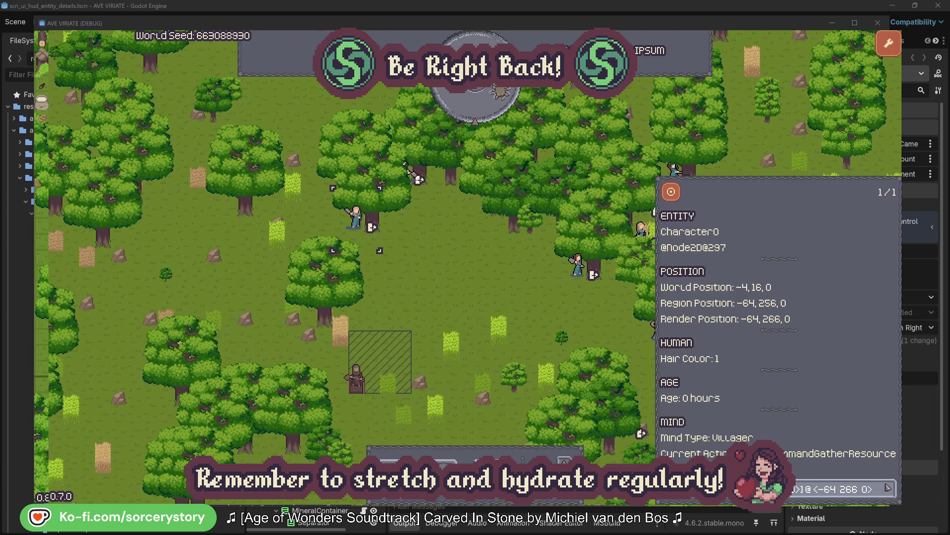
pyautogui.click(497, 298)
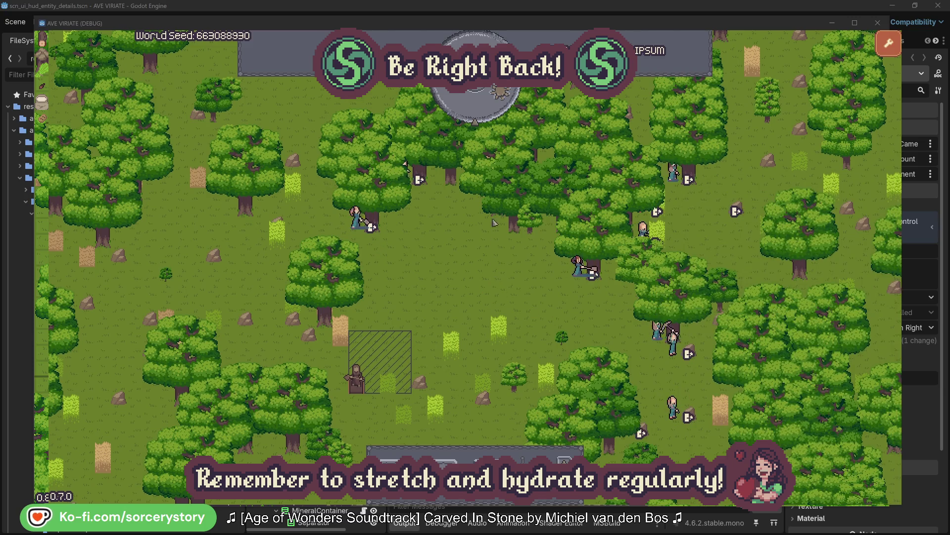
# Step: Pass one hour, then trace the wood pile to its reserving villager and centre on the pile
pyautogui.click(484, 111)
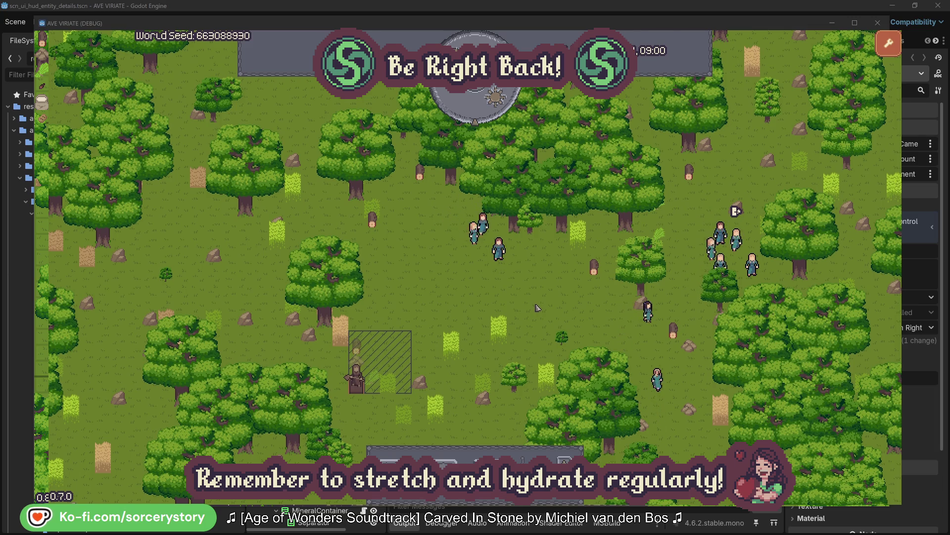
pyautogui.click(359, 350)
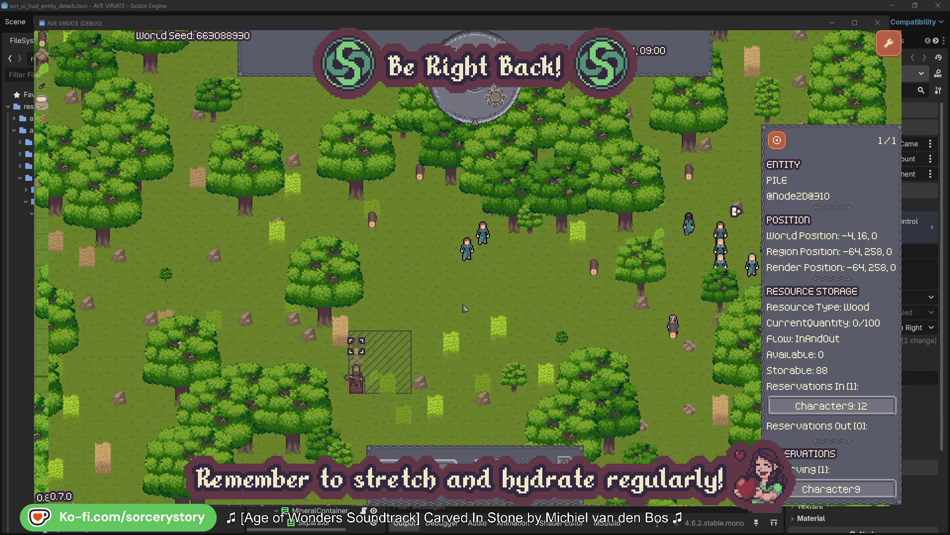
pyautogui.click(875, 407)
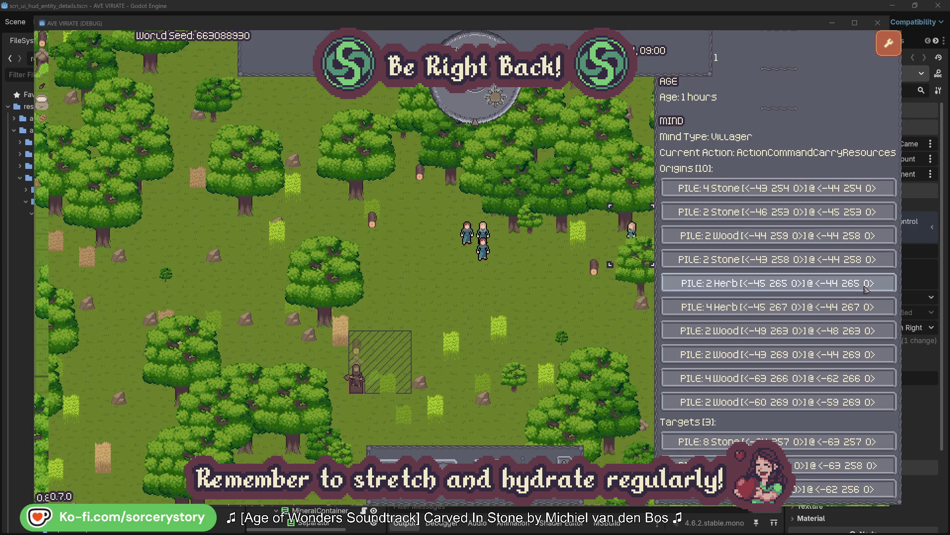
pyautogui.click(866, 289)
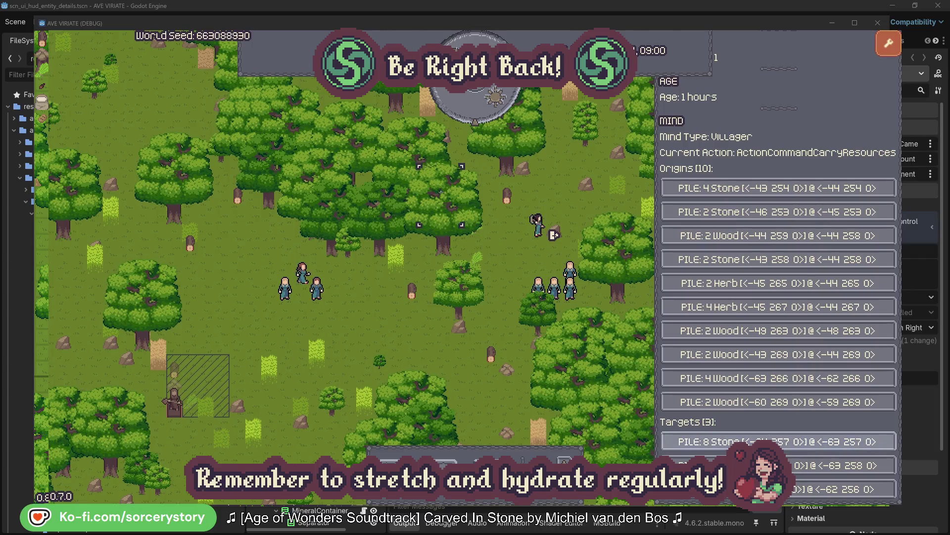
pyautogui.click(841, 465)
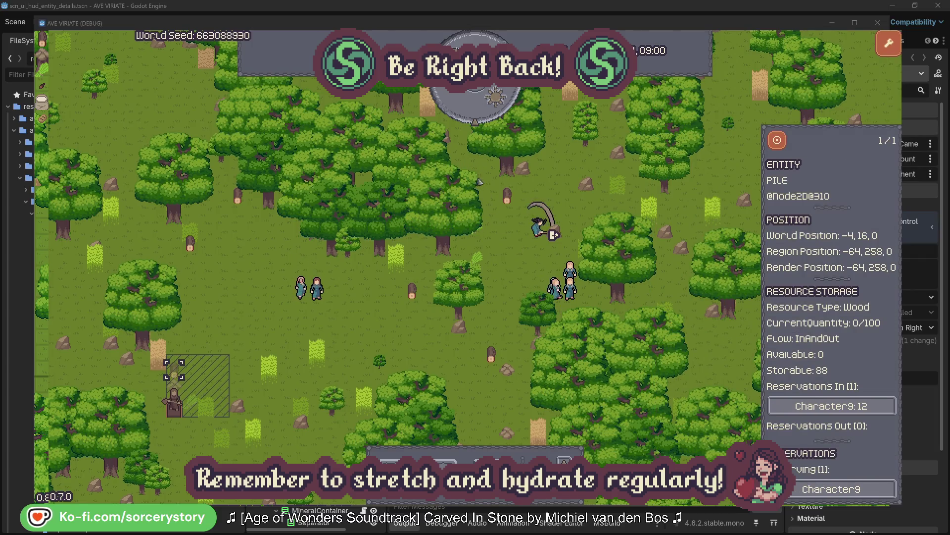
pyautogui.click(777, 144)
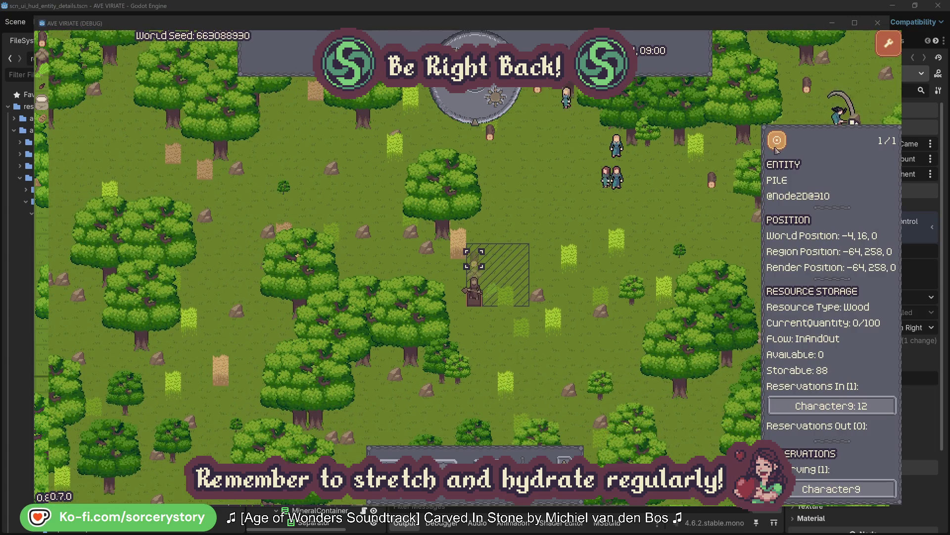
pyautogui.click(688, 219)
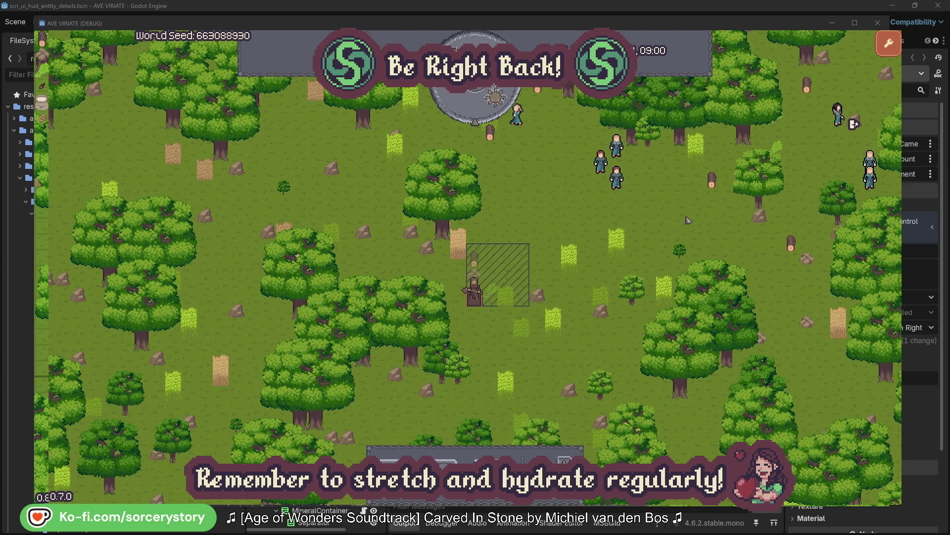
# Step: Inspect a villager, centre the view on it, and close its panel
pyautogui.click(617, 178)
pyautogui.click(743, 229)
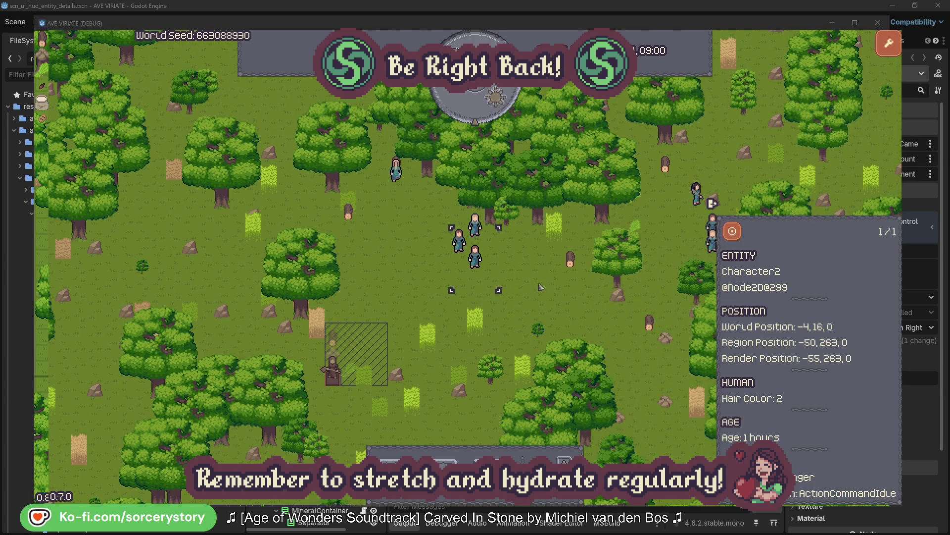
pyautogui.click(543, 286)
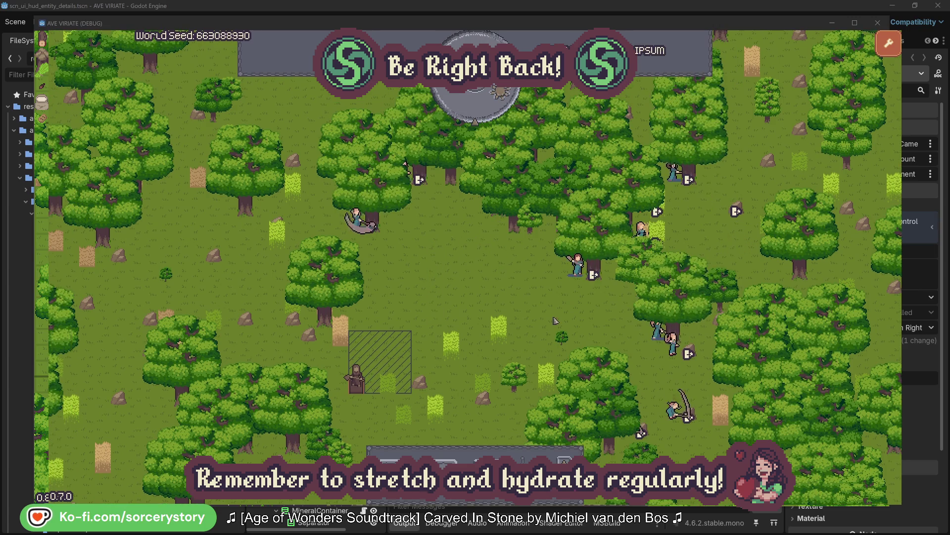
pyautogui.click(578, 265)
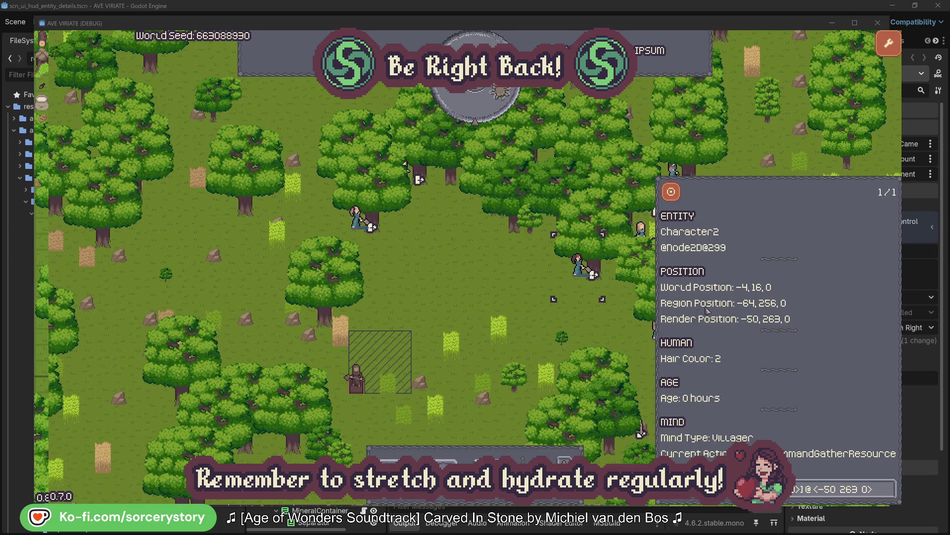
pyautogui.click(889, 495)
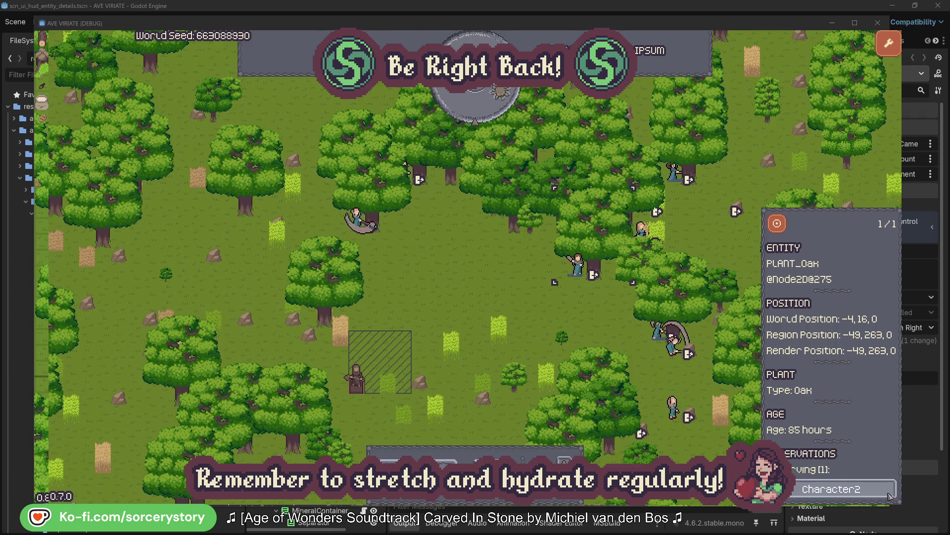
pyautogui.click(889, 495)
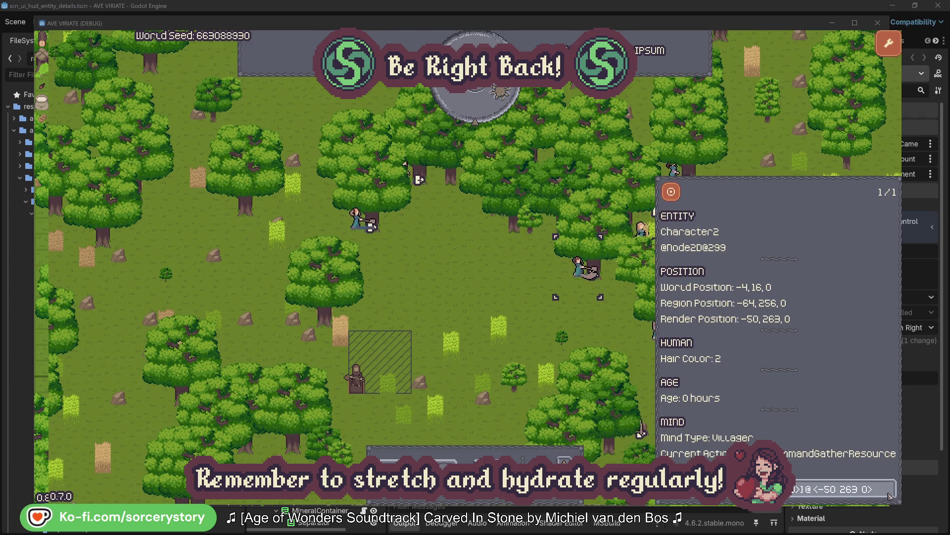
pyautogui.click(594, 330)
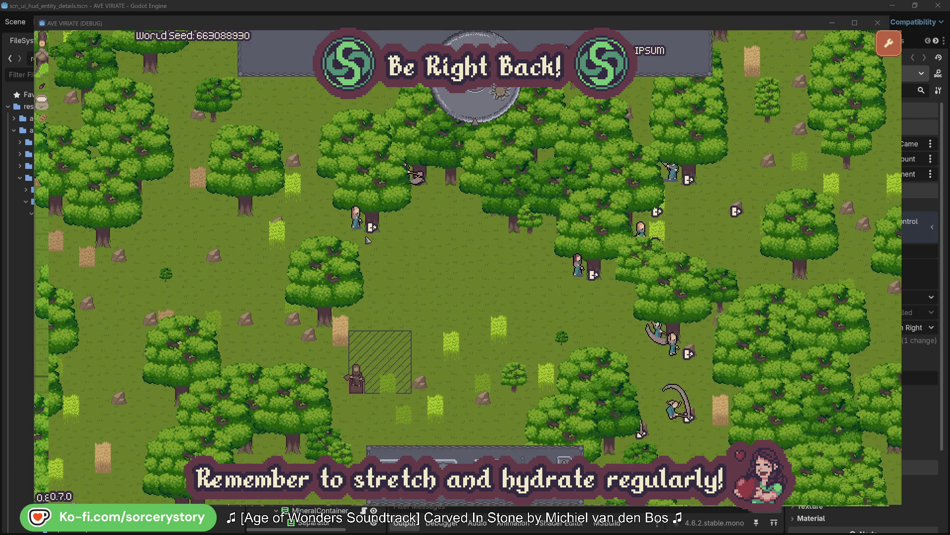
pyautogui.click(355, 218)
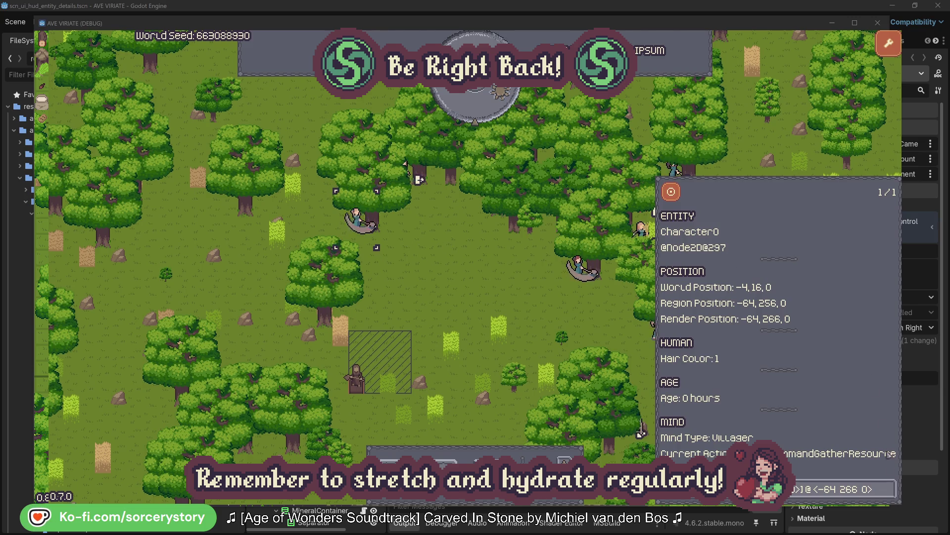
pyautogui.click(890, 489)
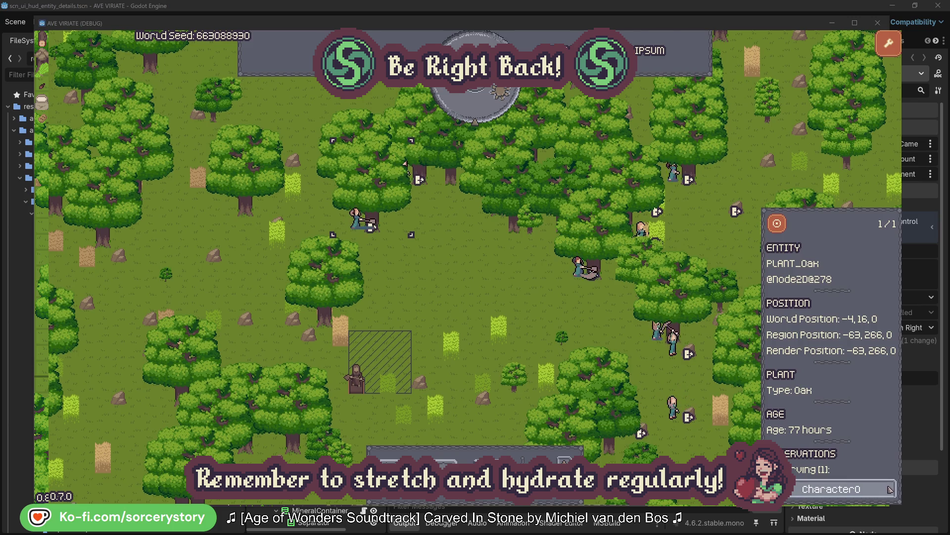
pyautogui.click(889, 489)
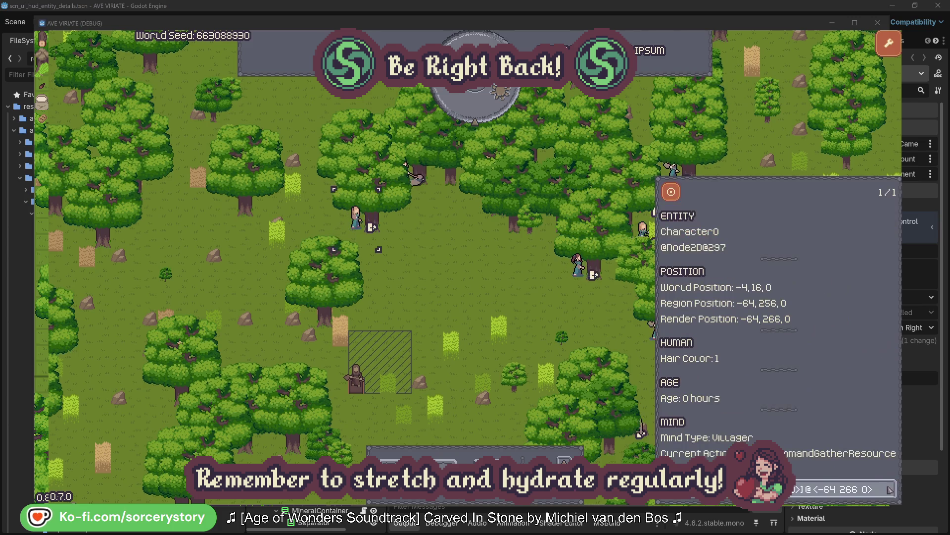
pyautogui.click(495, 295)
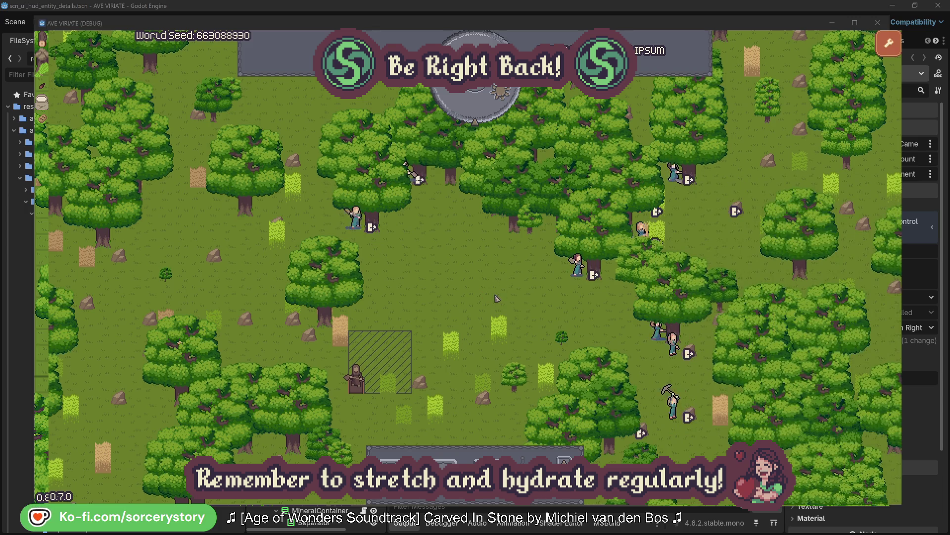
# Step: Pass another hour, then follow the wood pile to Character9 and centre on its 2 Herb pile
pyautogui.click(483, 111)
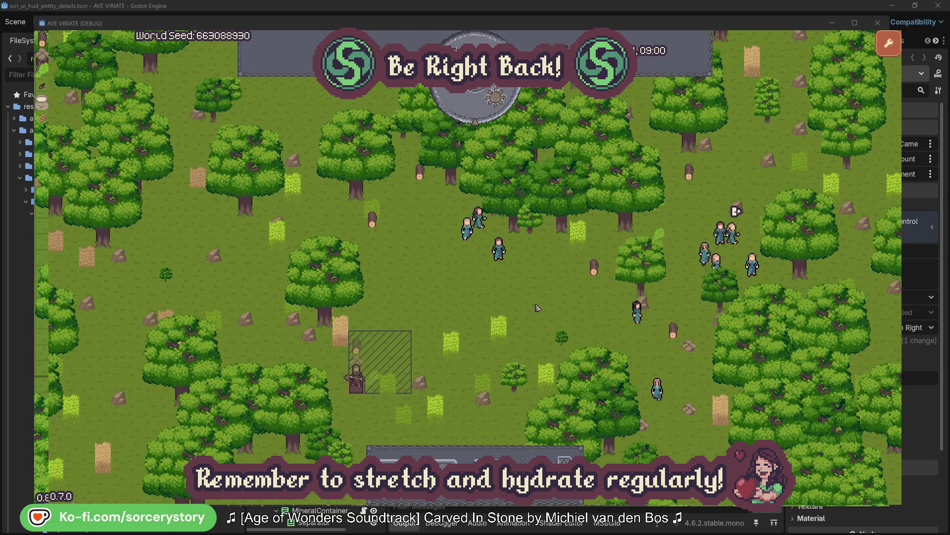
pyautogui.click(356, 347)
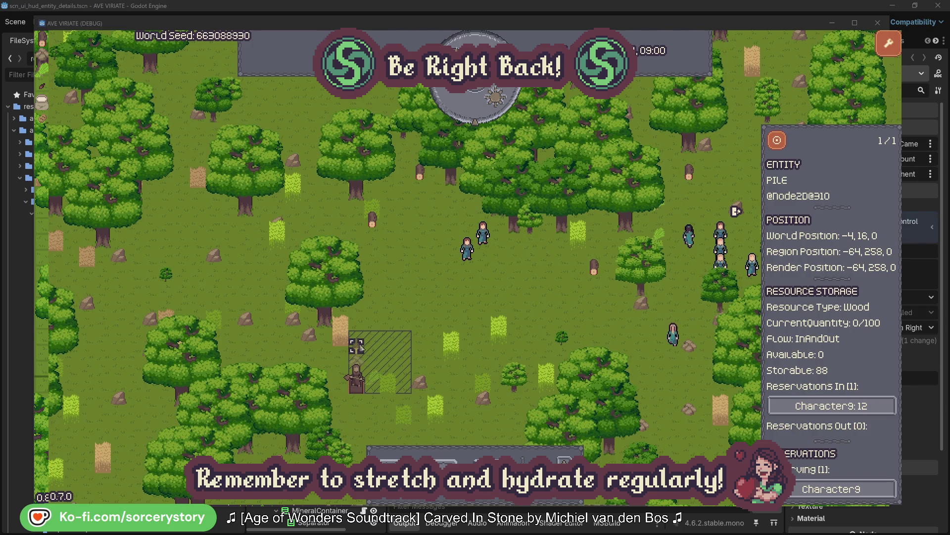
pyautogui.click(875, 407)
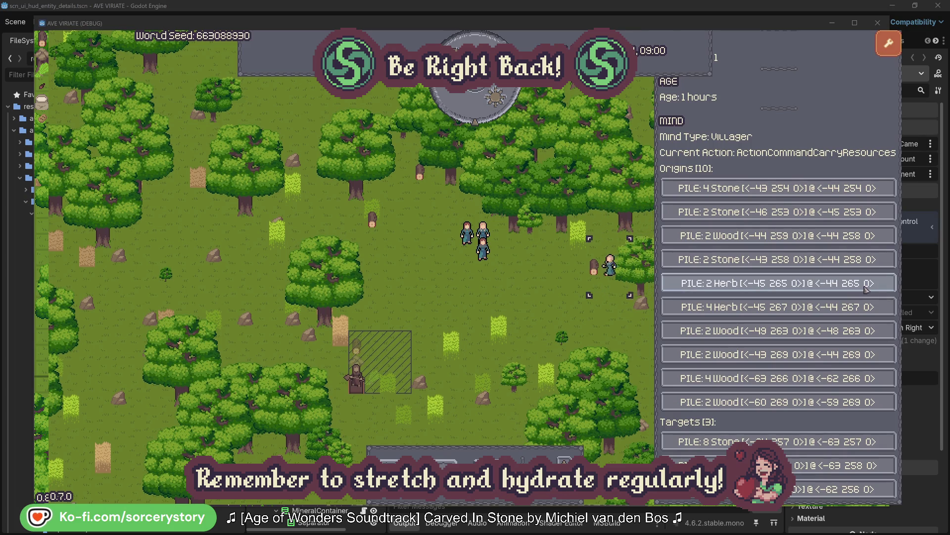
pyautogui.click(866, 289)
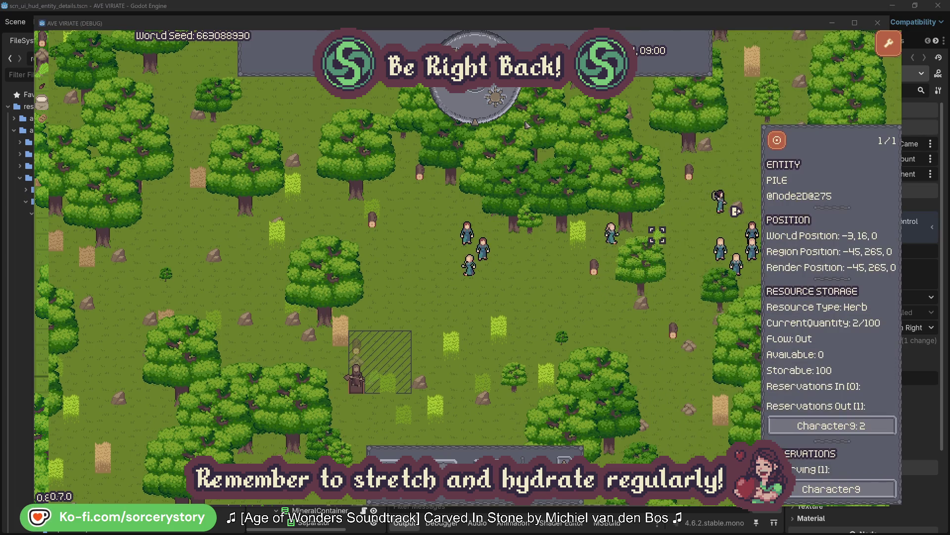
pyautogui.click(783, 145)
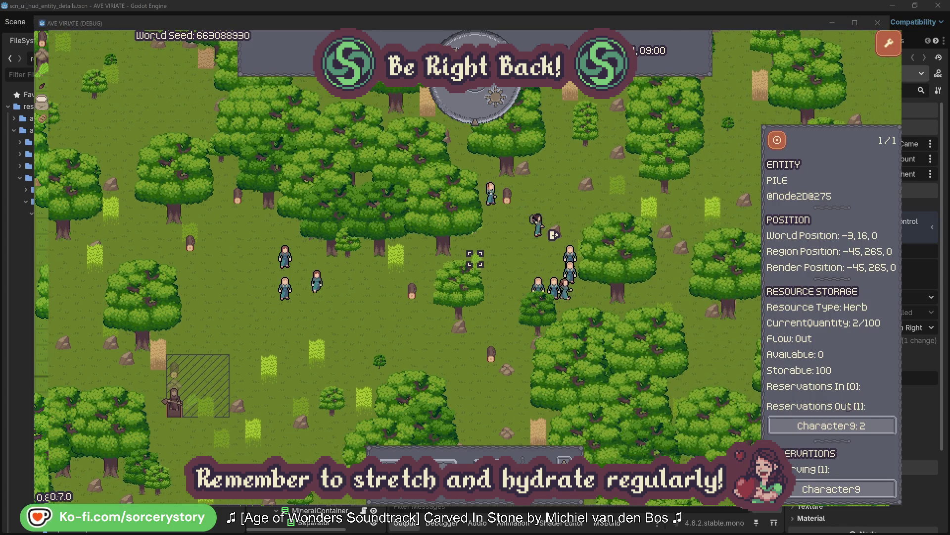
# Step: Return to Character9, centre on its target wood pile, then inspect and close Character2
pyautogui.click(865, 425)
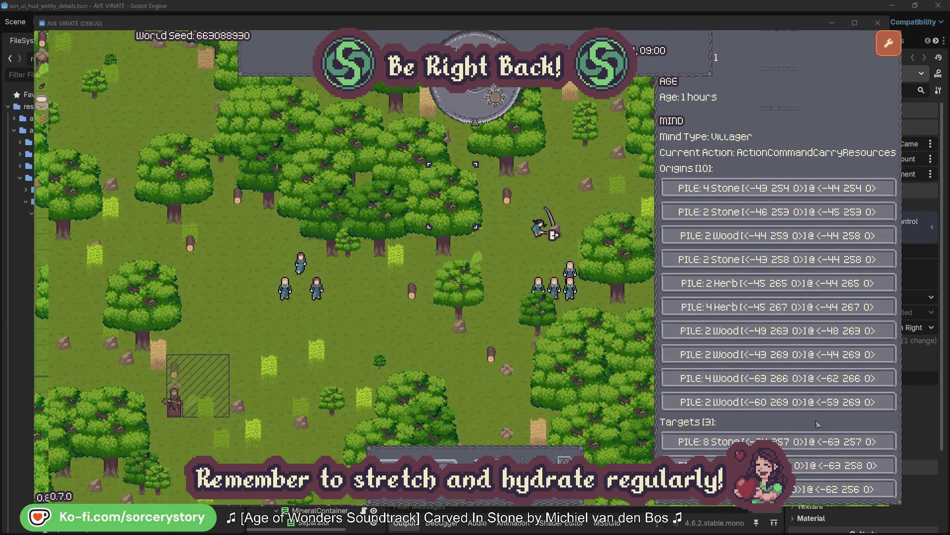
pyautogui.click(728, 465)
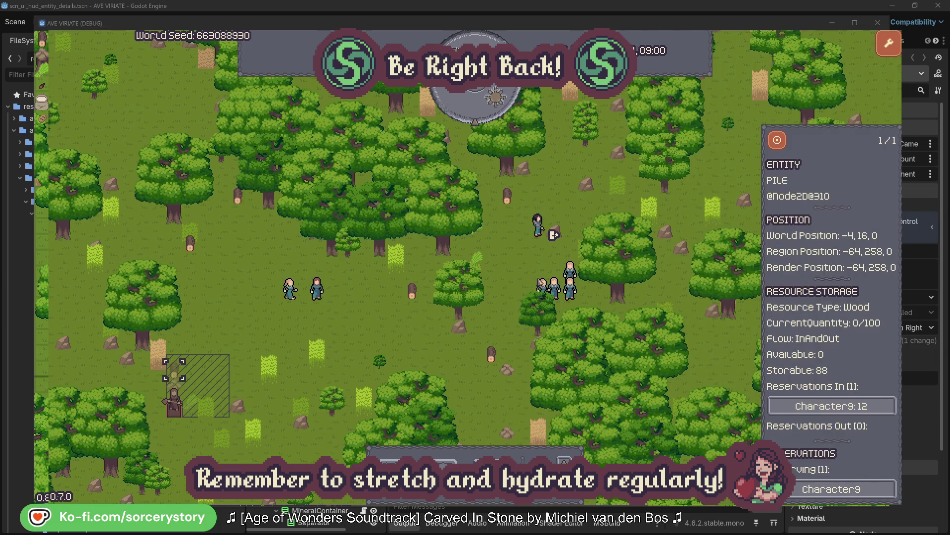
pyautogui.click(777, 141)
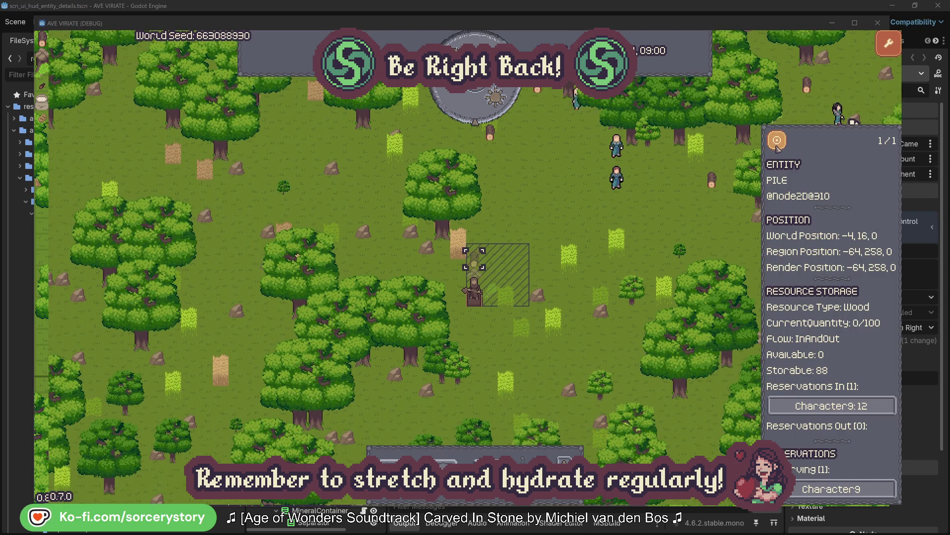
pyautogui.click(699, 217)
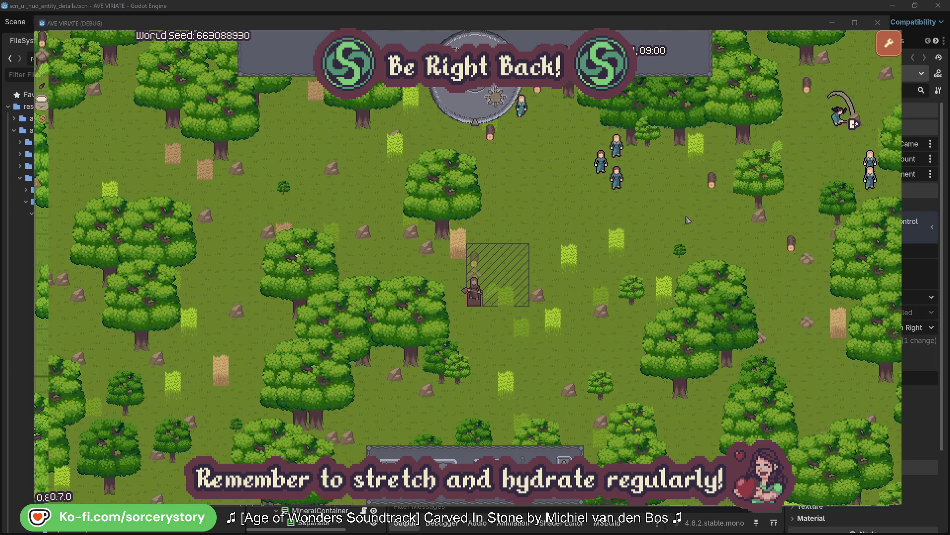
pyautogui.click(632, 191)
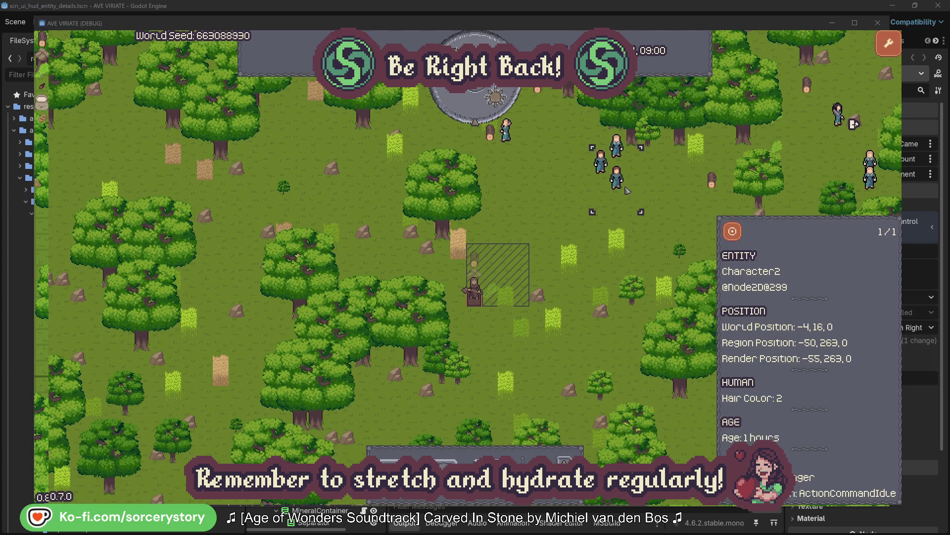
pyautogui.click(733, 231)
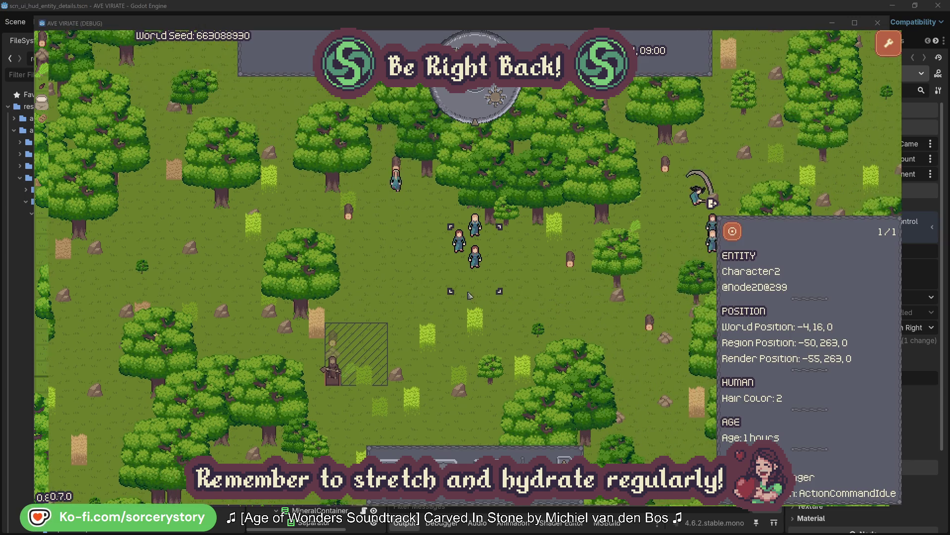
pyautogui.click(543, 286)
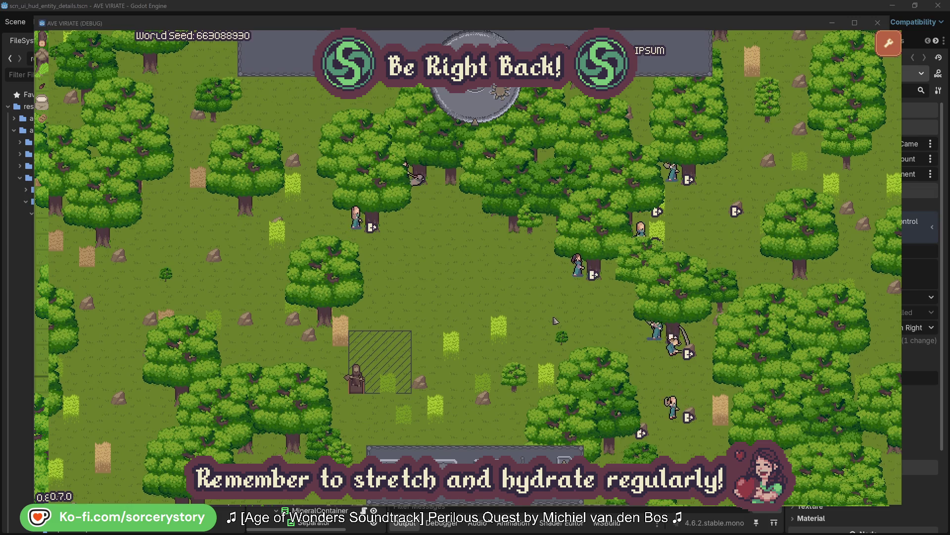
pyautogui.click(579, 267)
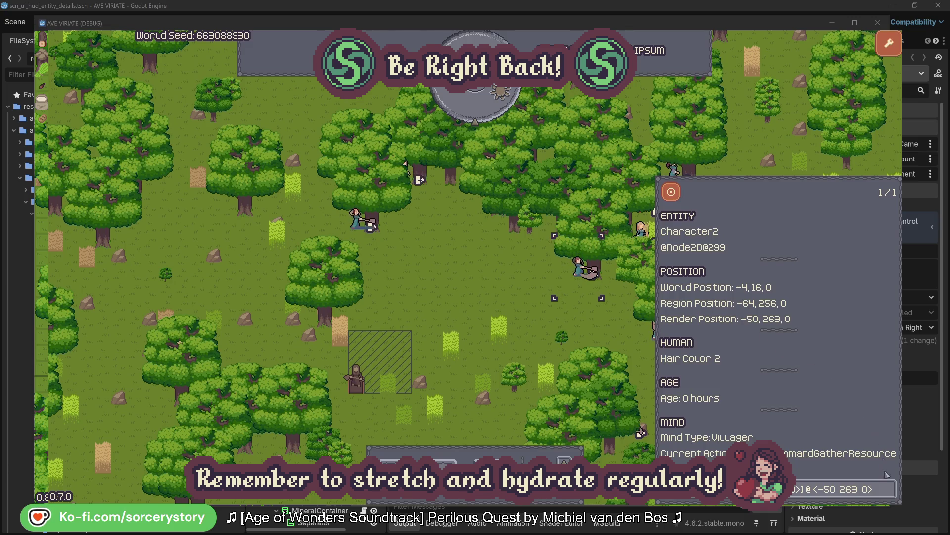
pyautogui.click(889, 489)
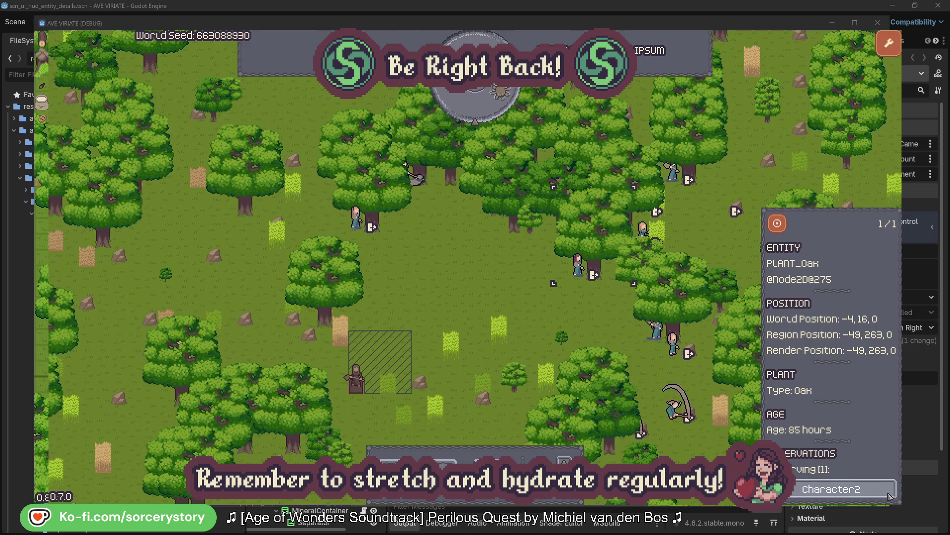
pyautogui.click(889, 494)
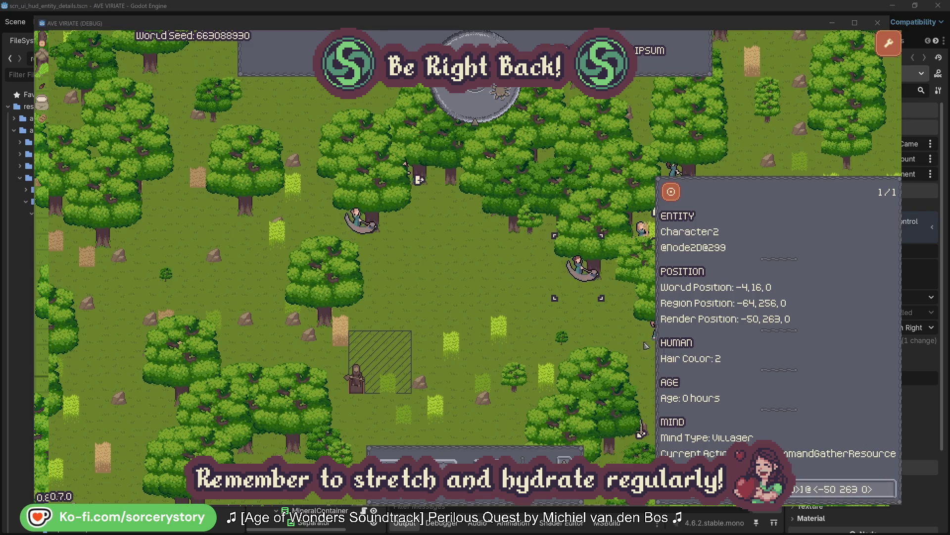
pyautogui.click(591, 326)
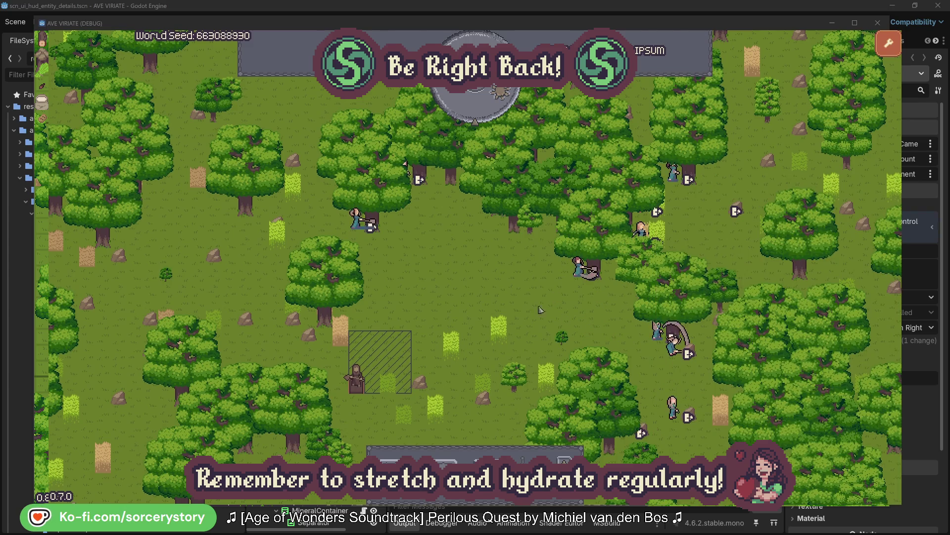
pyautogui.click(362, 234)
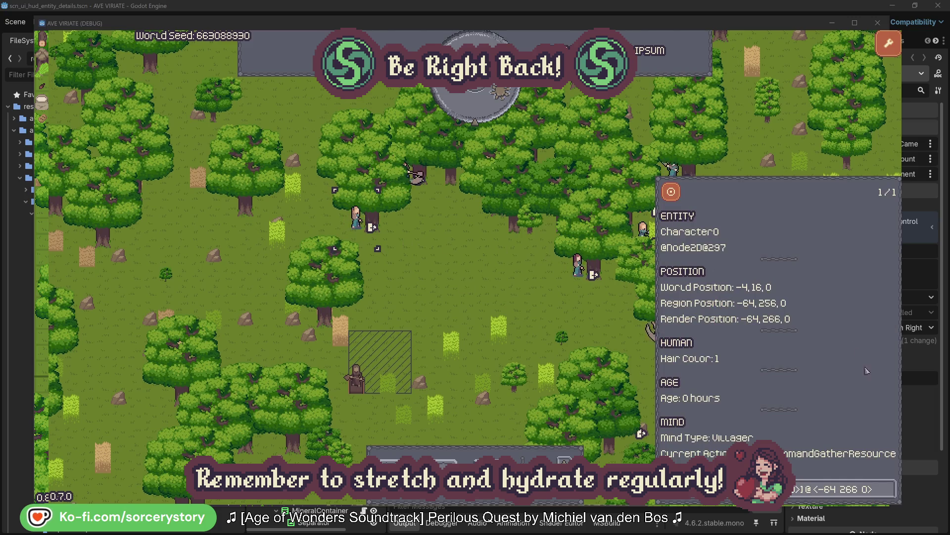
pyautogui.click(889, 488)
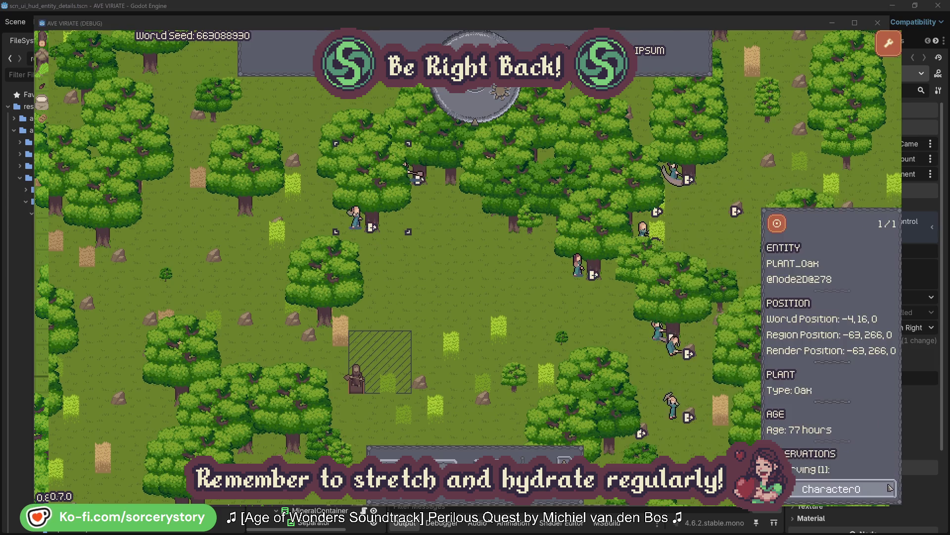
pyautogui.click(890, 489)
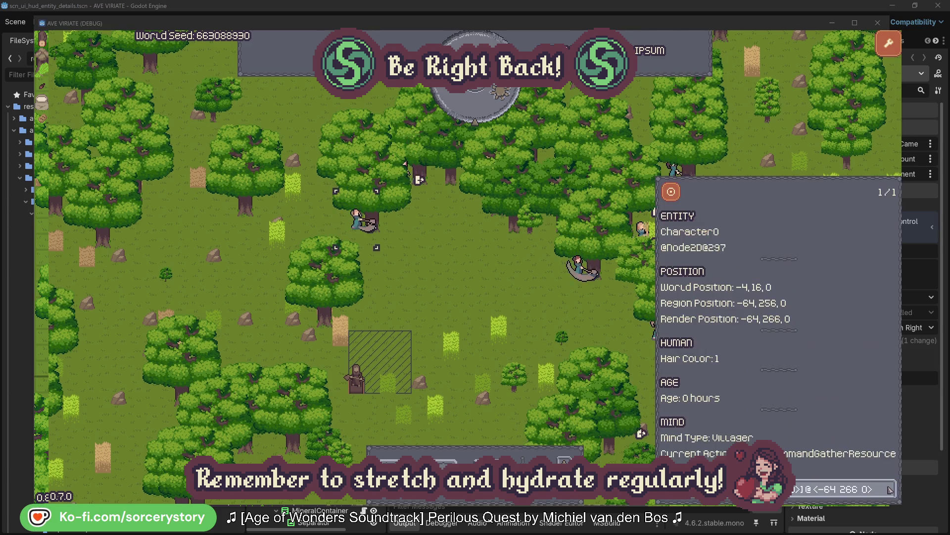
pyautogui.click(497, 298)
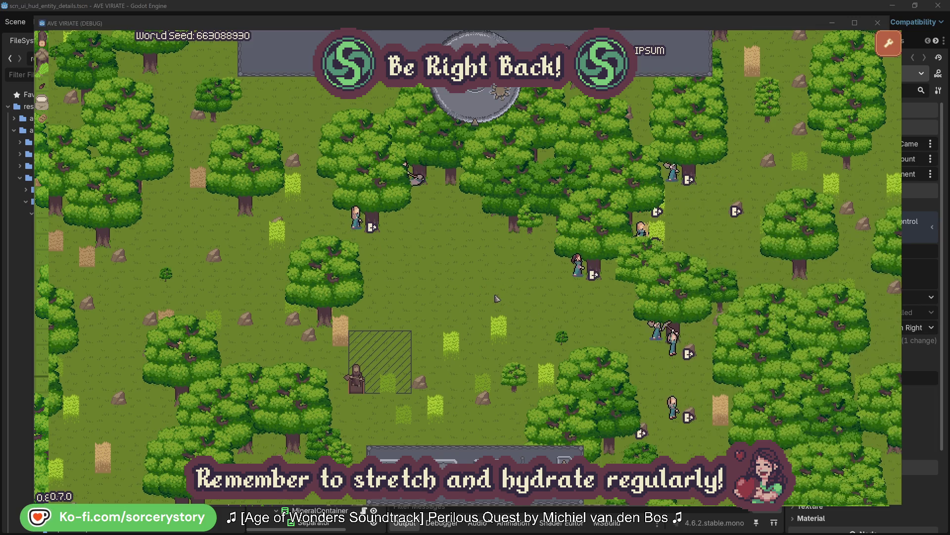
# Step: Pass one hour, then follow the hatched-area wood pile to Character9 and centre on its herb pile
pyautogui.click(482, 110)
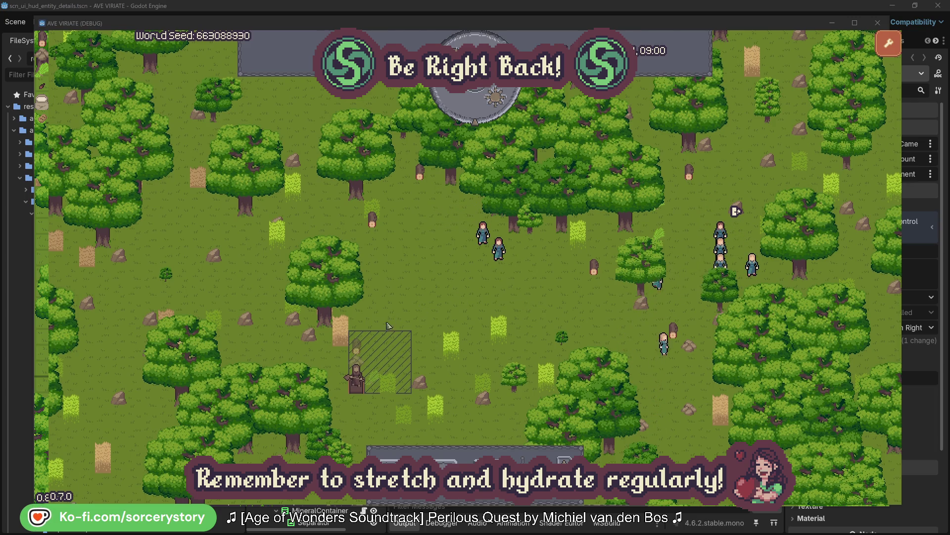
pyautogui.click(356, 349)
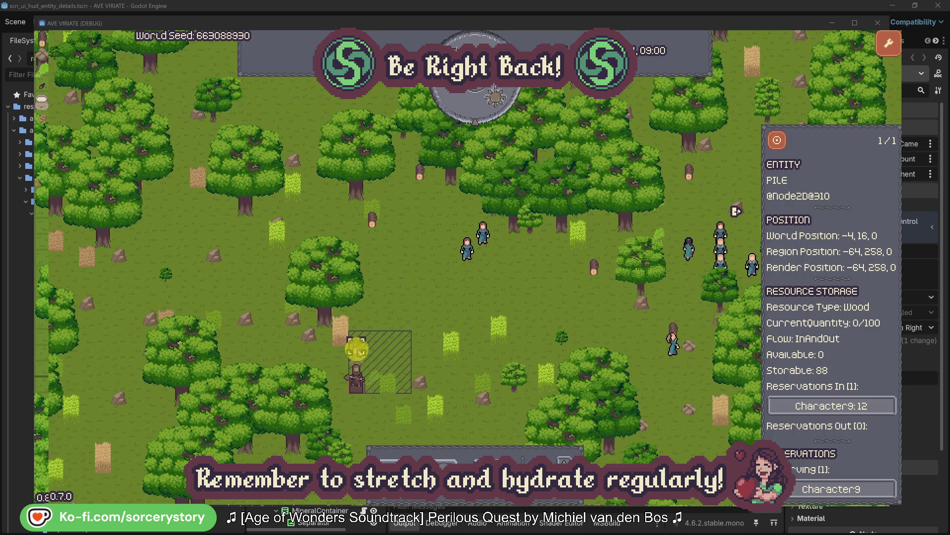
pyautogui.click(854, 404)
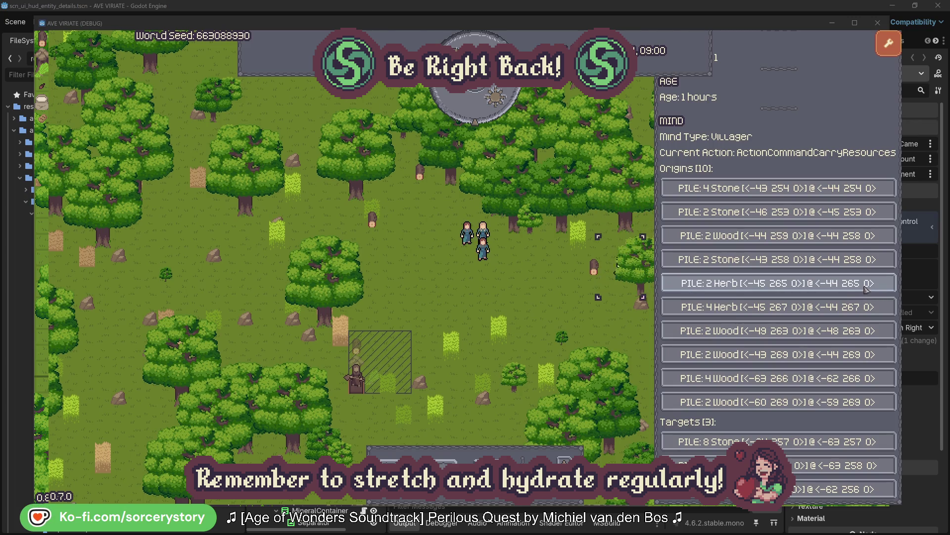
pyautogui.click(866, 289)
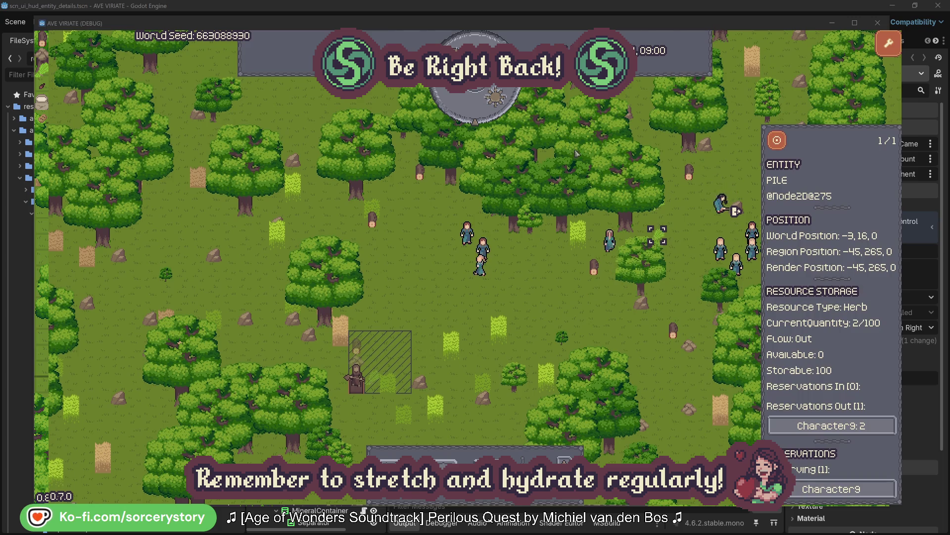
pyautogui.click(778, 141)
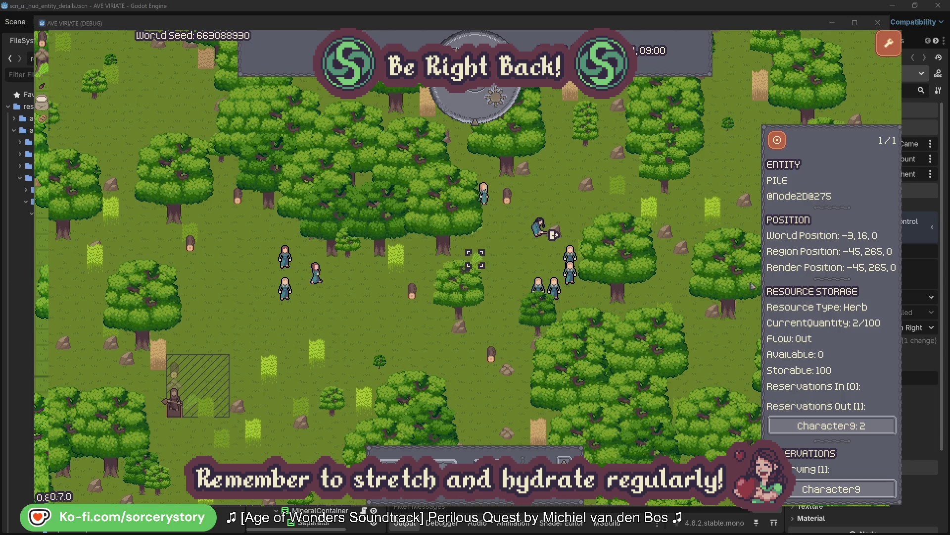
# Step: Reopen Character9, centre on the wood pile it targets, then view and close Character2
pyautogui.click(859, 425)
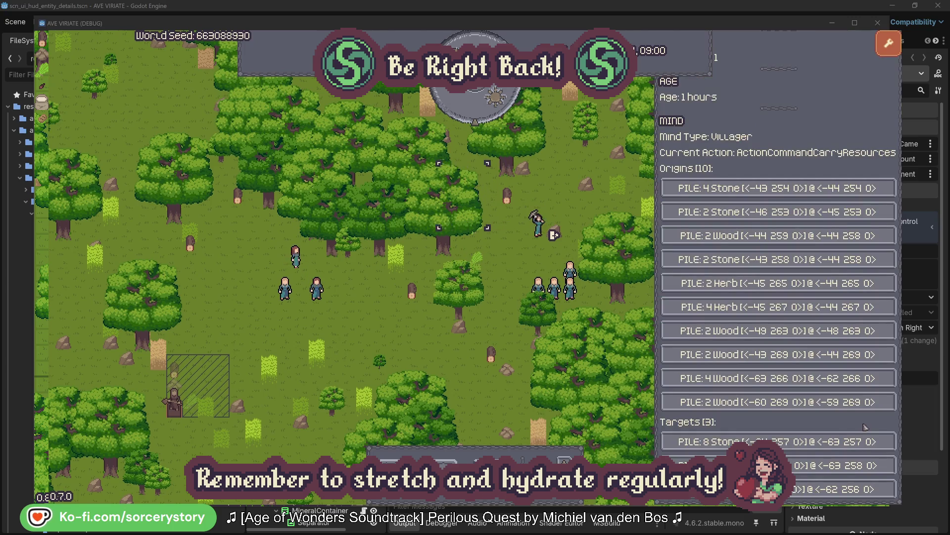
pyautogui.click(805, 464)
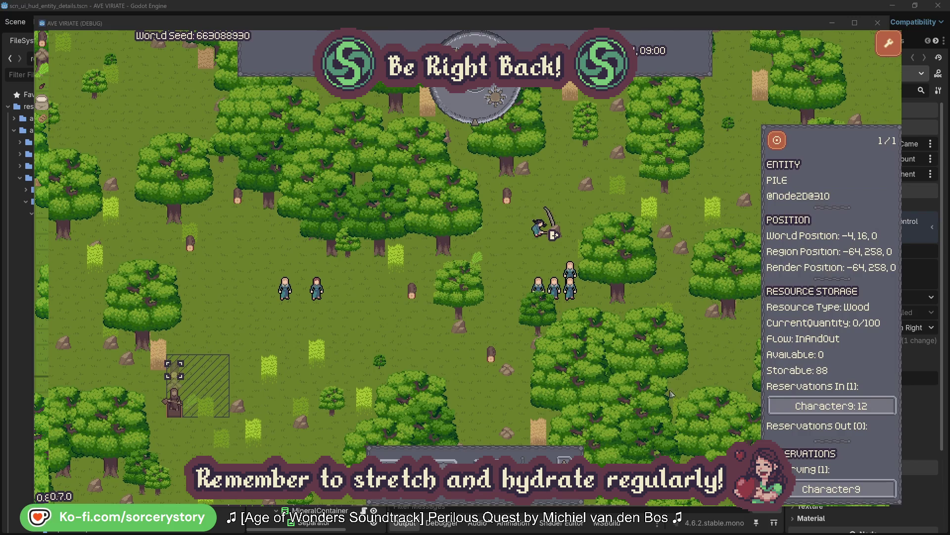
pyautogui.click(777, 144)
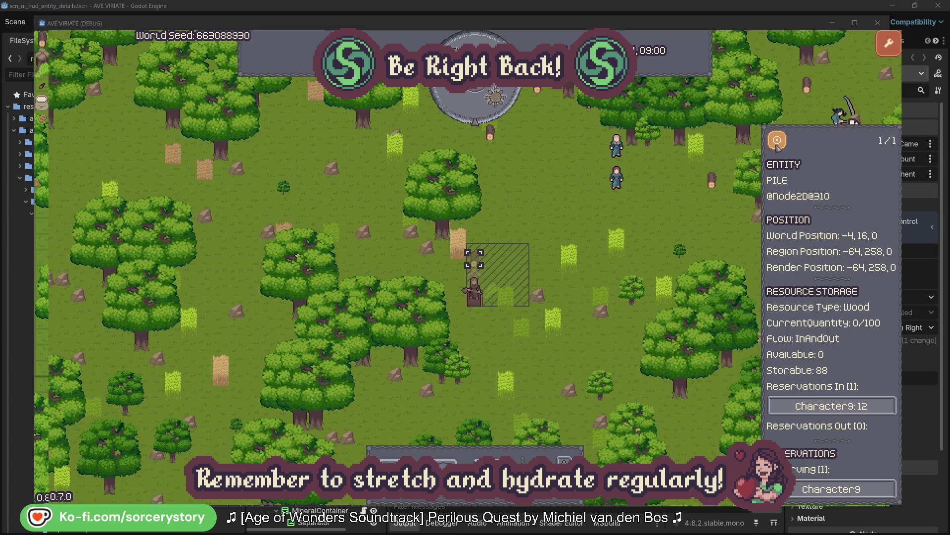
pyautogui.click(700, 218)
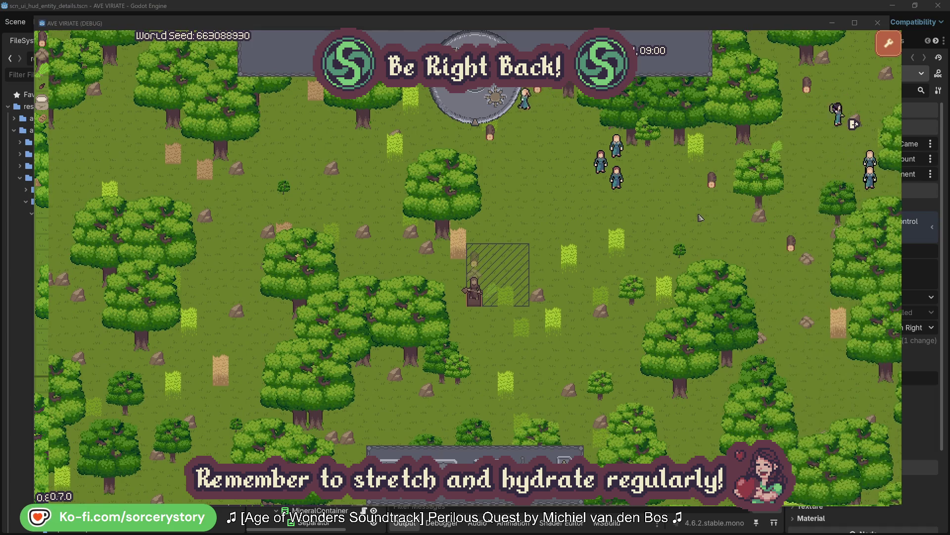
pyautogui.click(621, 184)
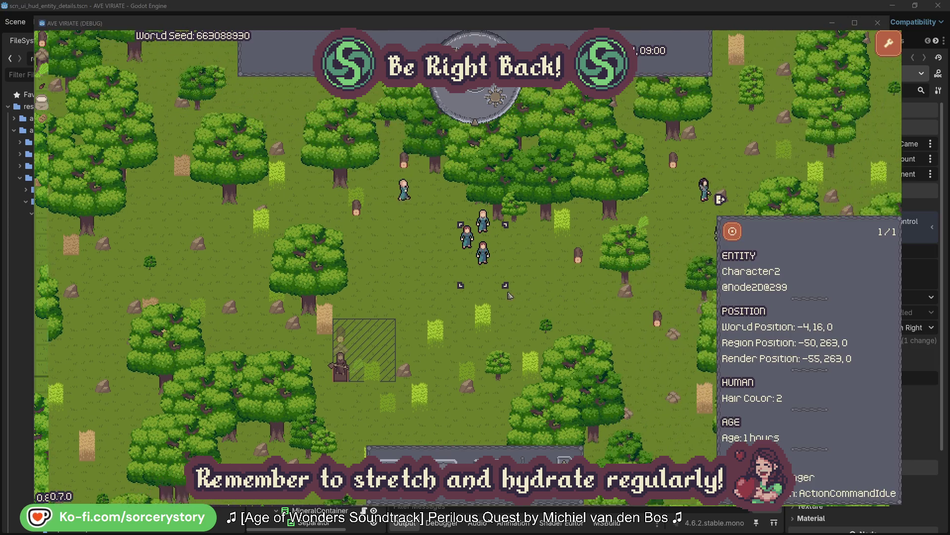
pyautogui.click(544, 287)
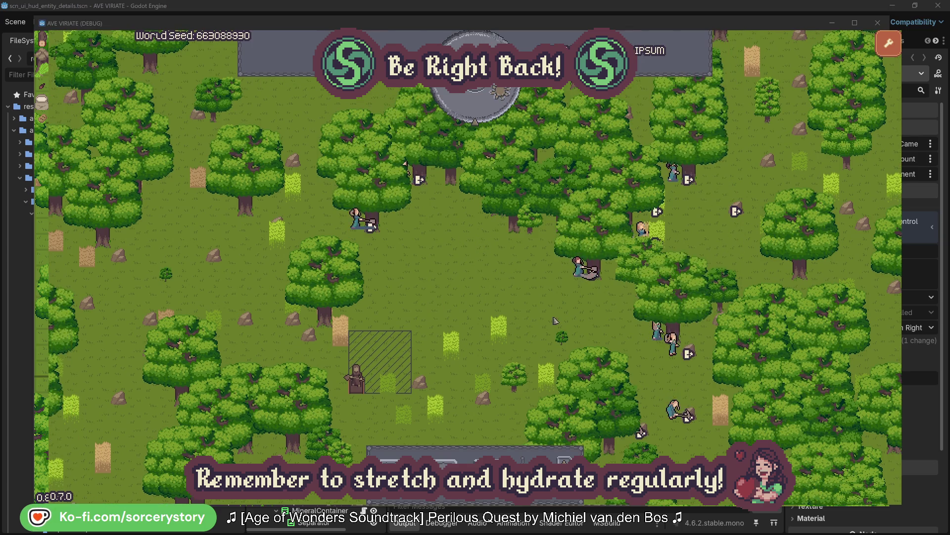
# Step: Check the oak tree Character2 is gathering from and close its panel
pyautogui.click(578, 267)
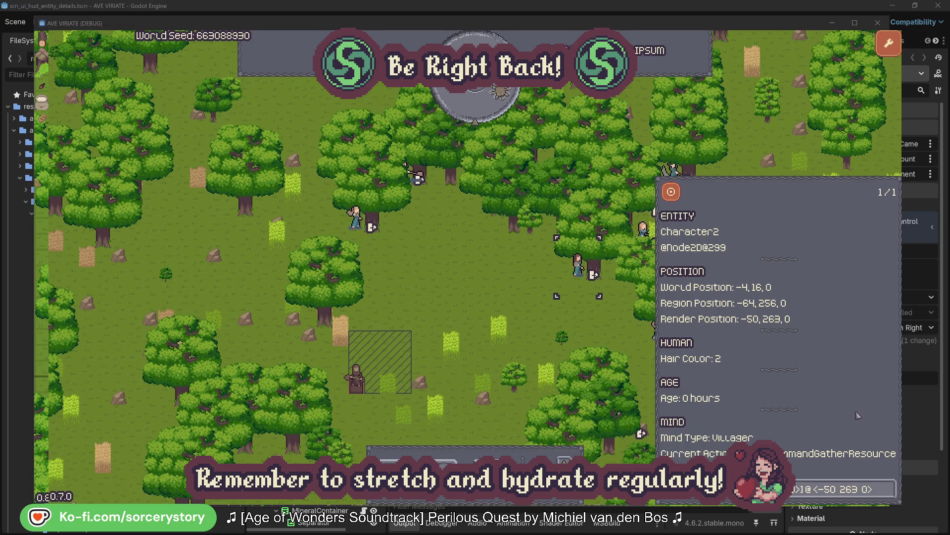
pyautogui.click(890, 496)
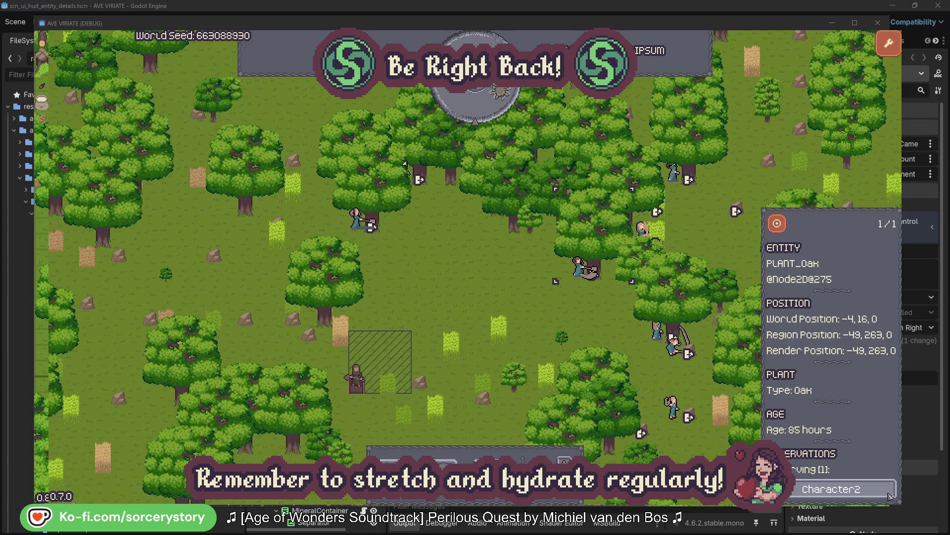
pyautogui.click(890, 495)
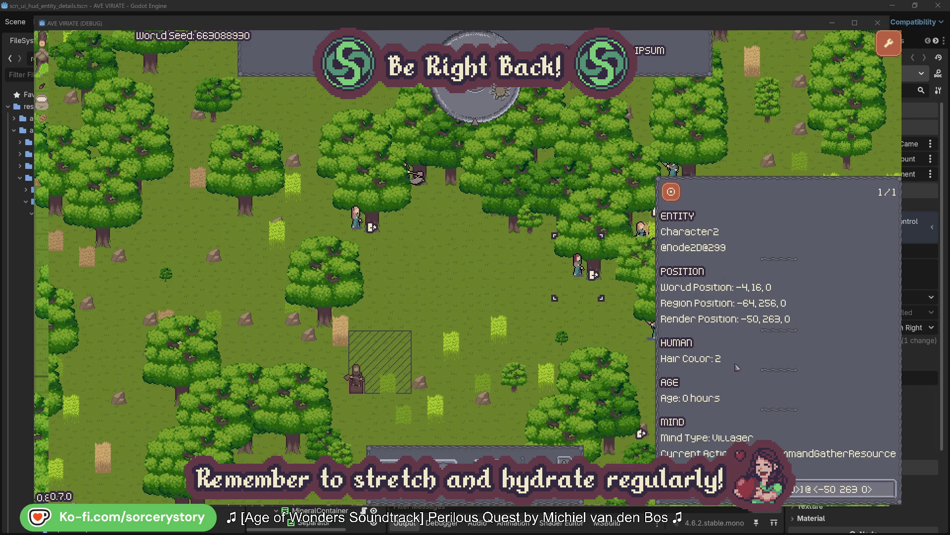
pyautogui.click(594, 329)
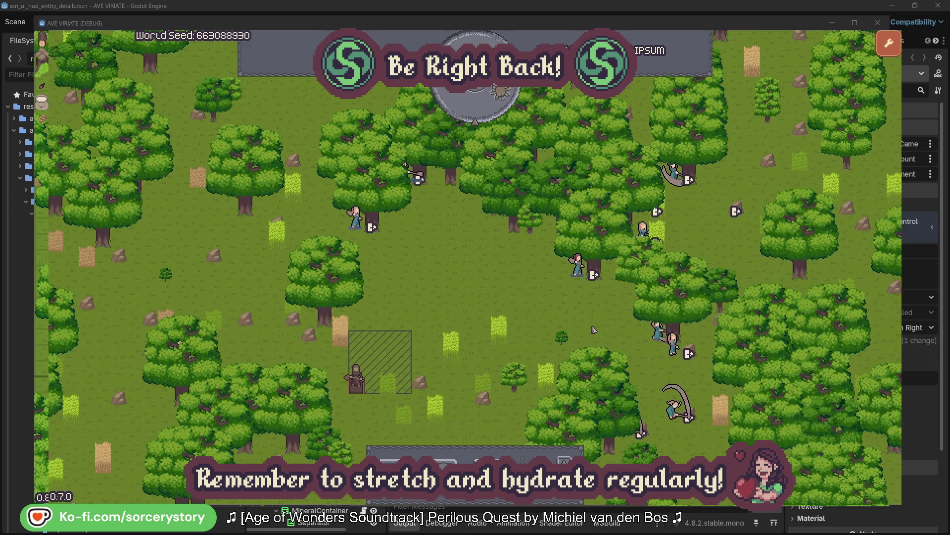
# Step: Check Character0's target oak, close the panel, and pass one hour to 09:00
pyautogui.click(356, 217)
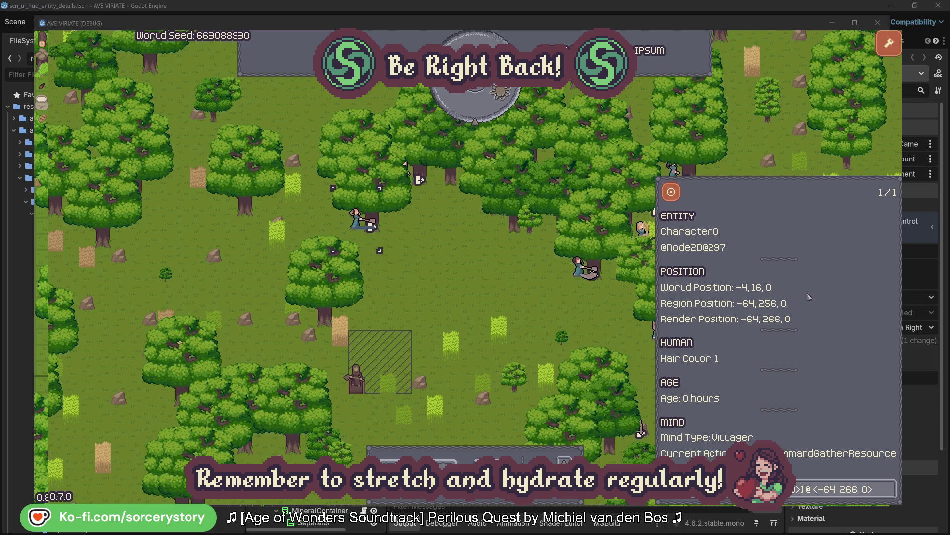
pyautogui.click(889, 488)
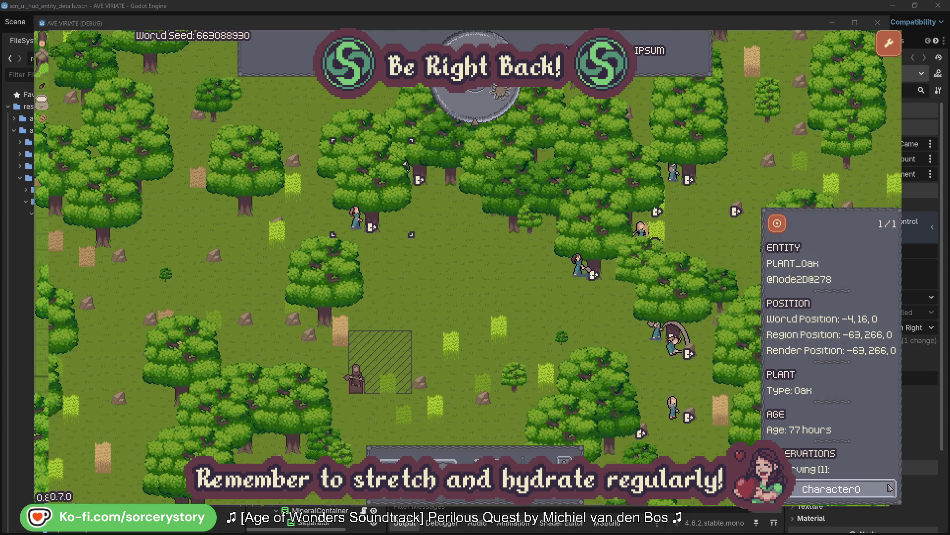
pyautogui.click(890, 488)
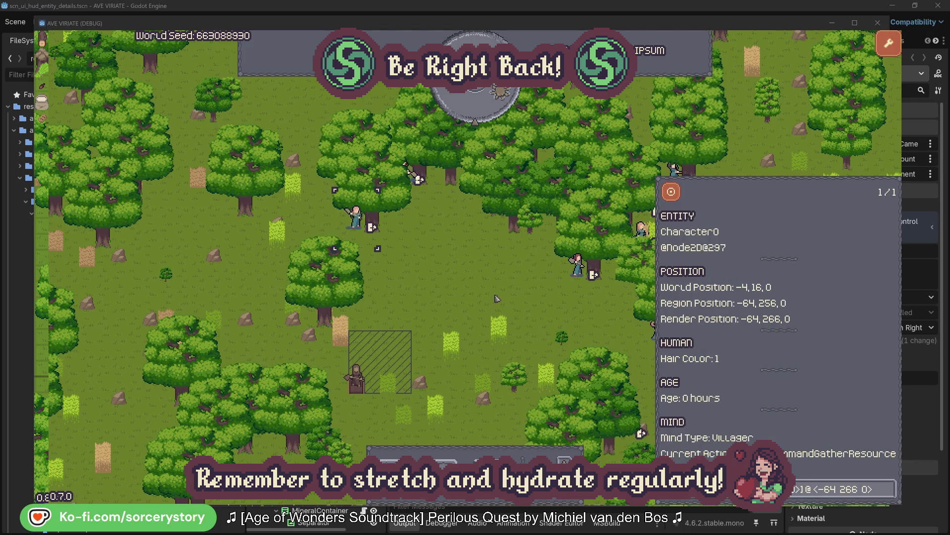
pyautogui.click(497, 298)
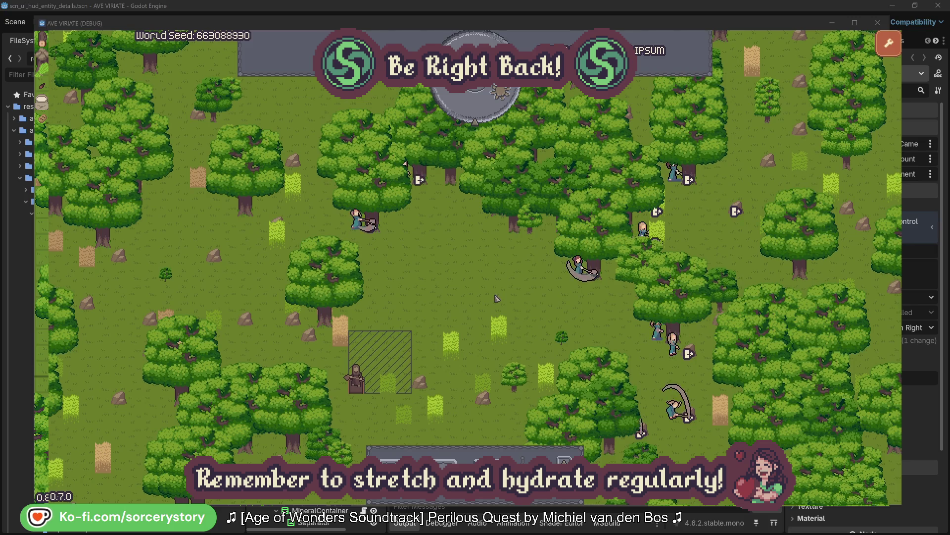
pyautogui.click(483, 111)
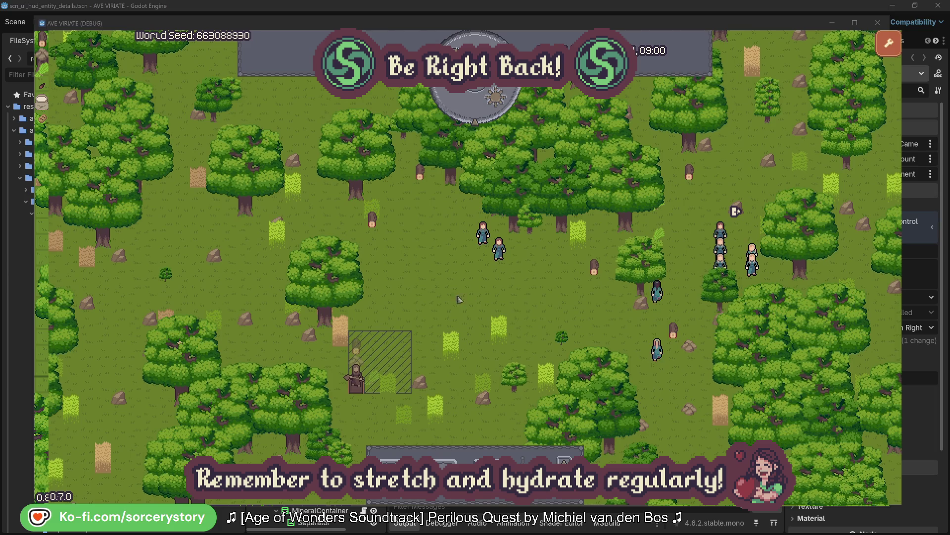
# Step: Inspect the hatched-area pile, open Character9, and centre on its 2 Herb origin pile
pyautogui.click(363, 351)
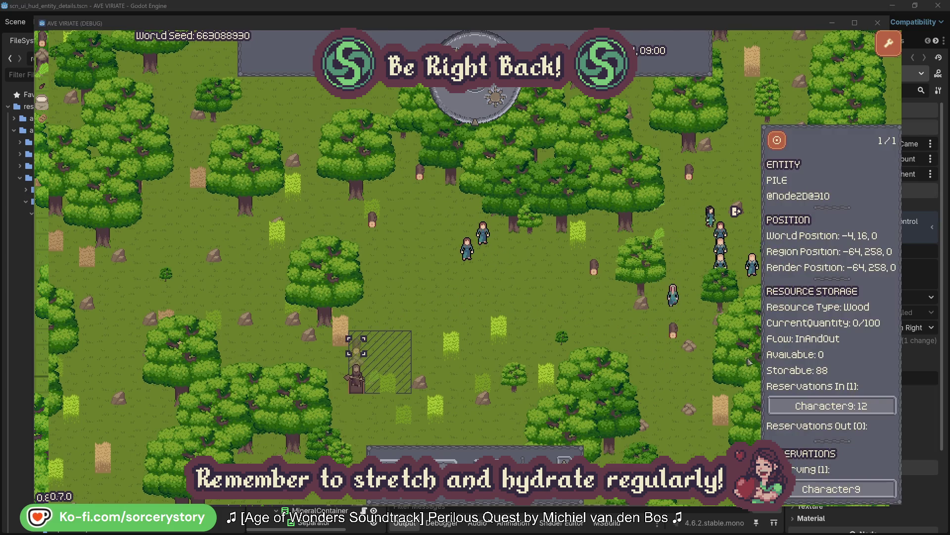
pyautogui.click(874, 407)
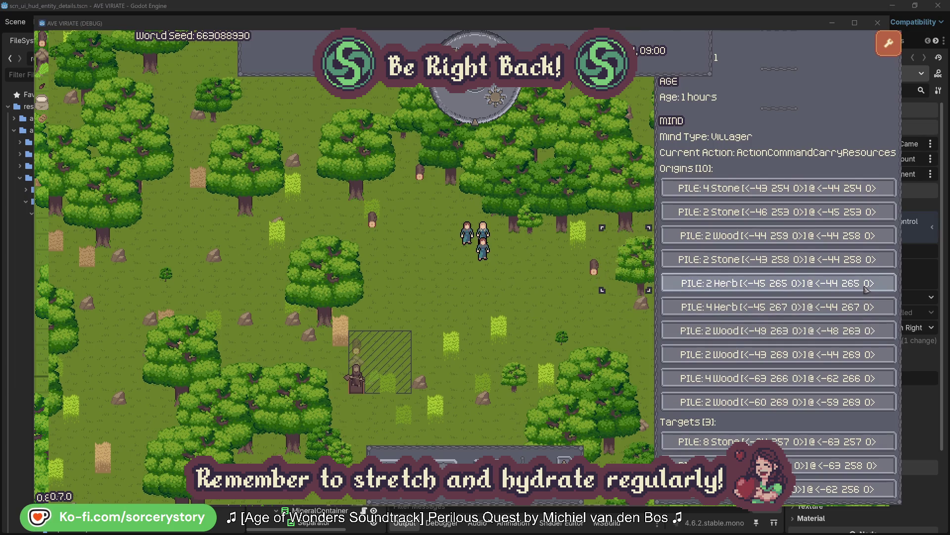
pyautogui.click(866, 289)
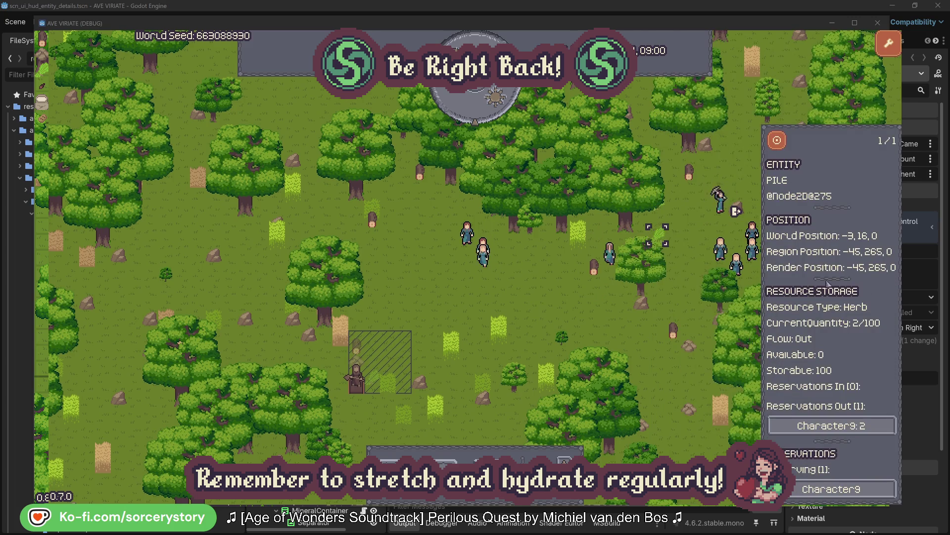
pyautogui.click(784, 145)
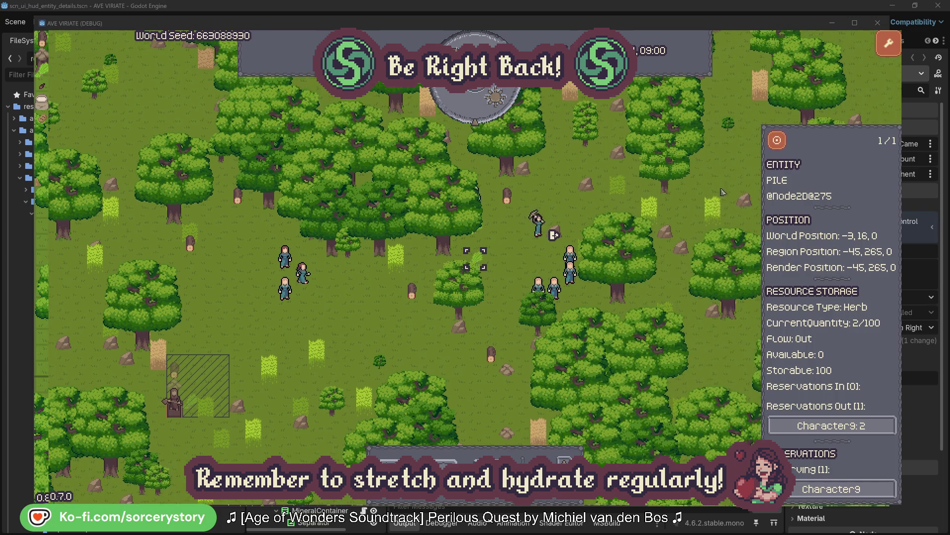
# Step: Return to Character9, centre on its Wood pile, then select and deselect Character2
pyautogui.click(852, 426)
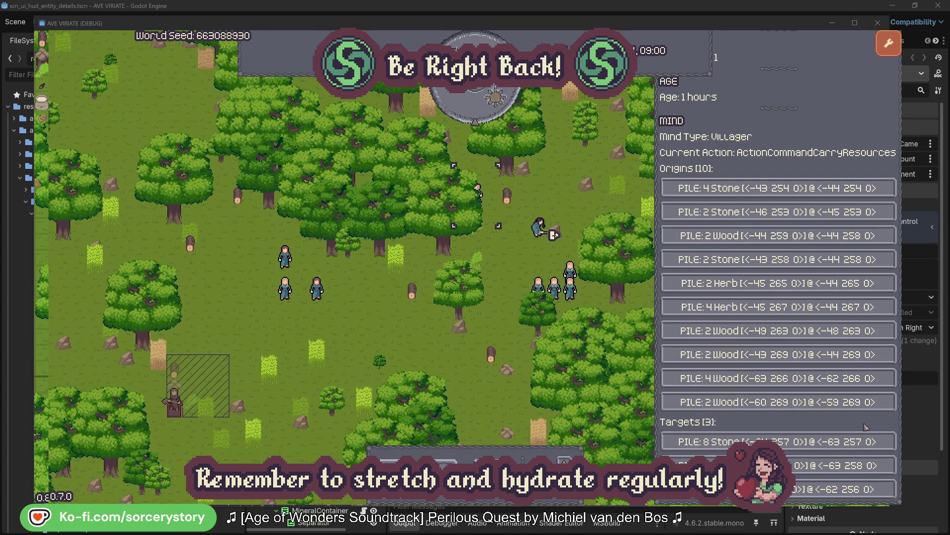
pyautogui.click(852, 465)
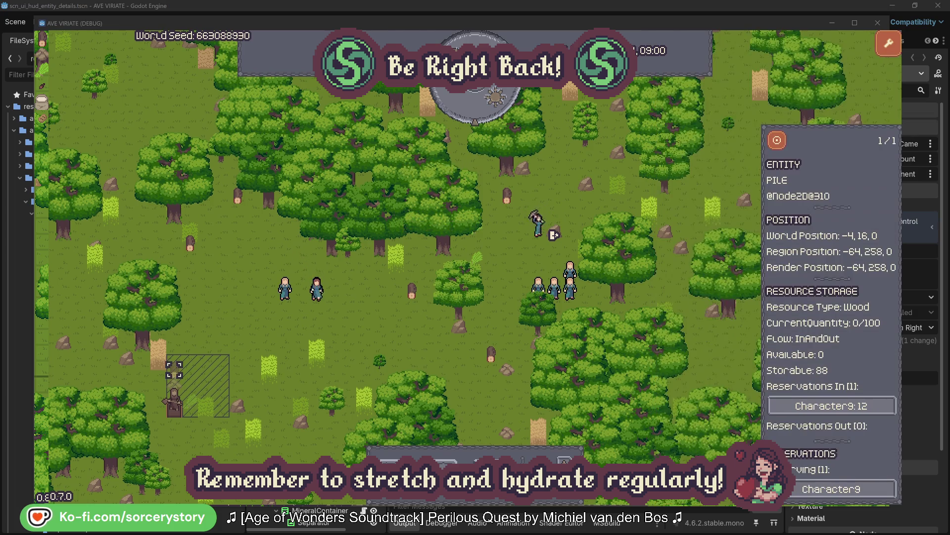
pyautogui.click(778, 142)
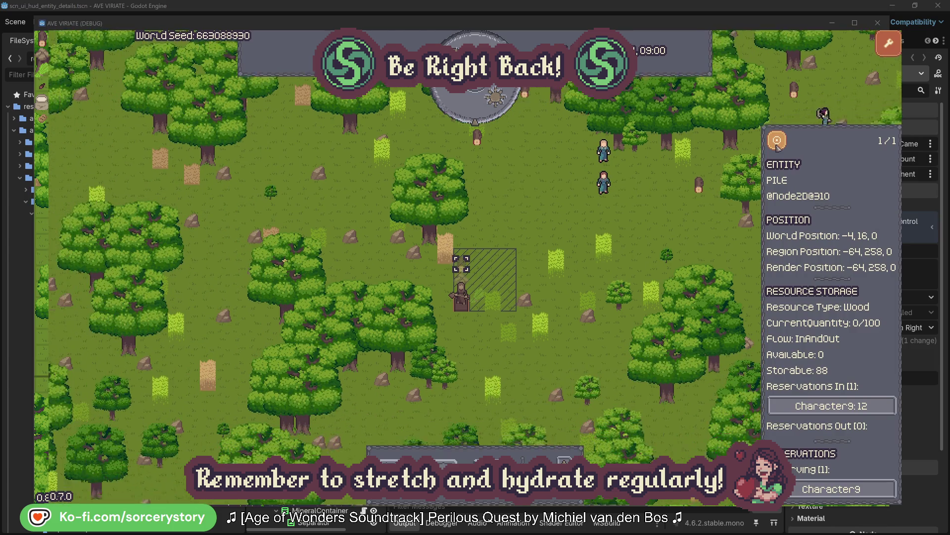
pyautogui.click(694, 220)
pyautogui.click(618, 179)
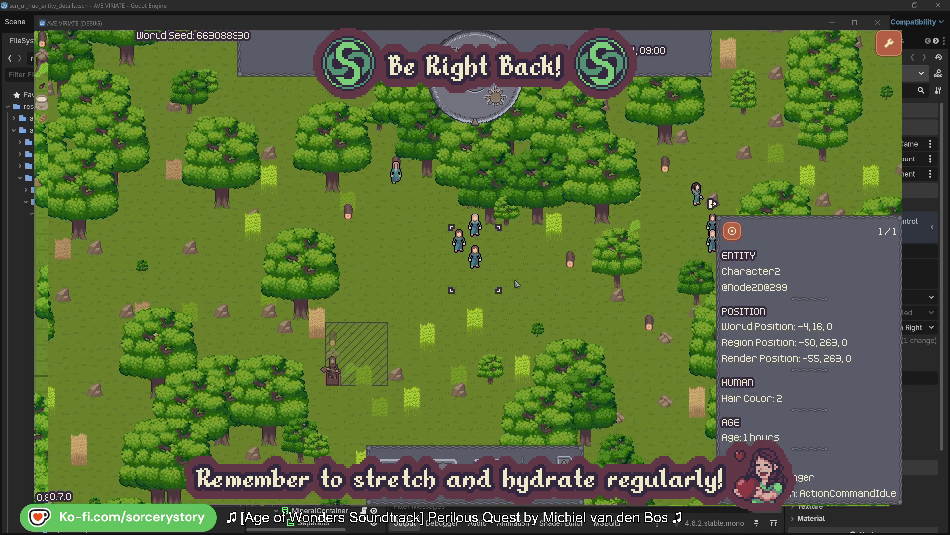
pyautogui.click(543, 286)
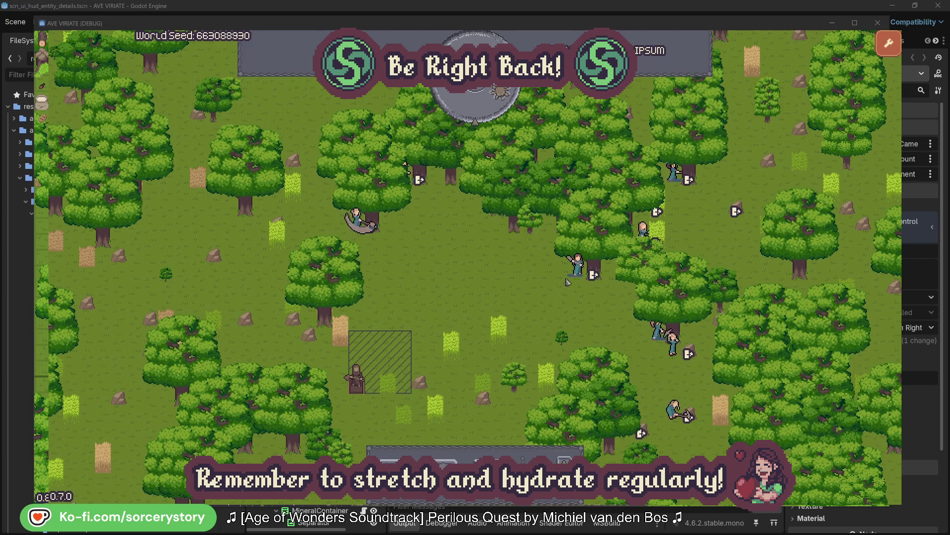
pyautogui.click(578, 264)
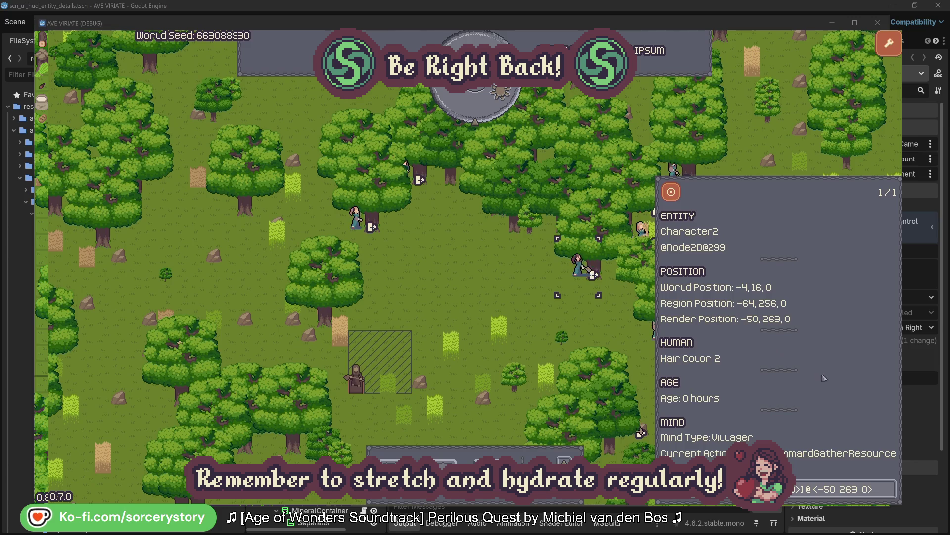
pyautogui.click(889, 496)
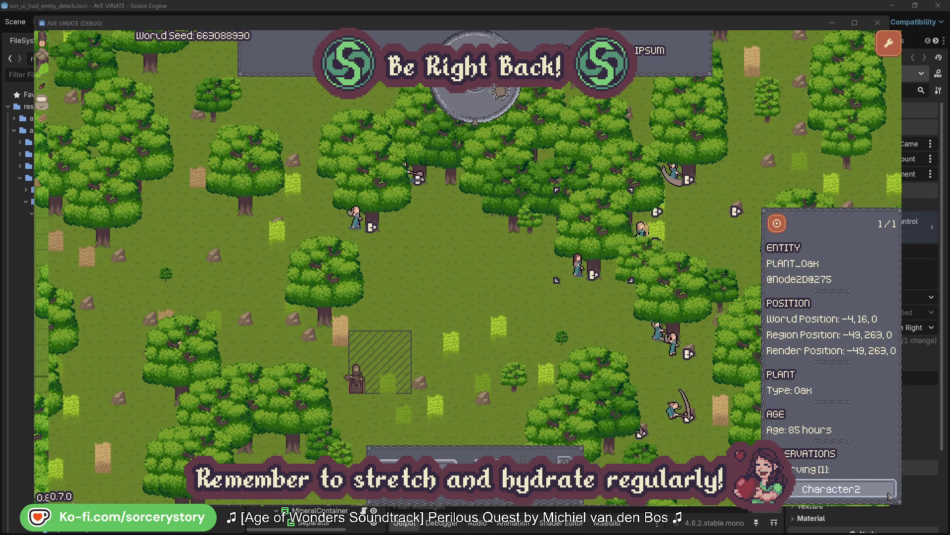
pyautogui.click(890, 496)
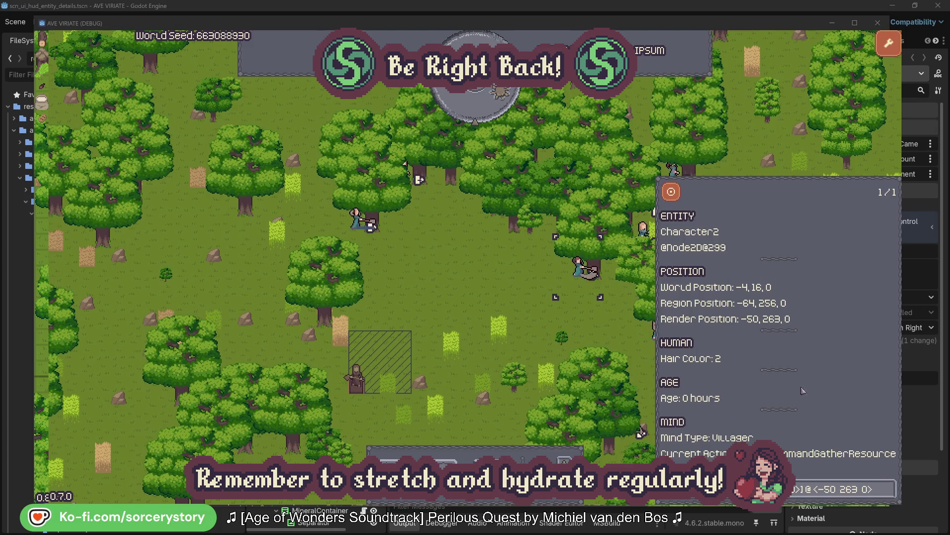
pyautogui.click(594, 329)
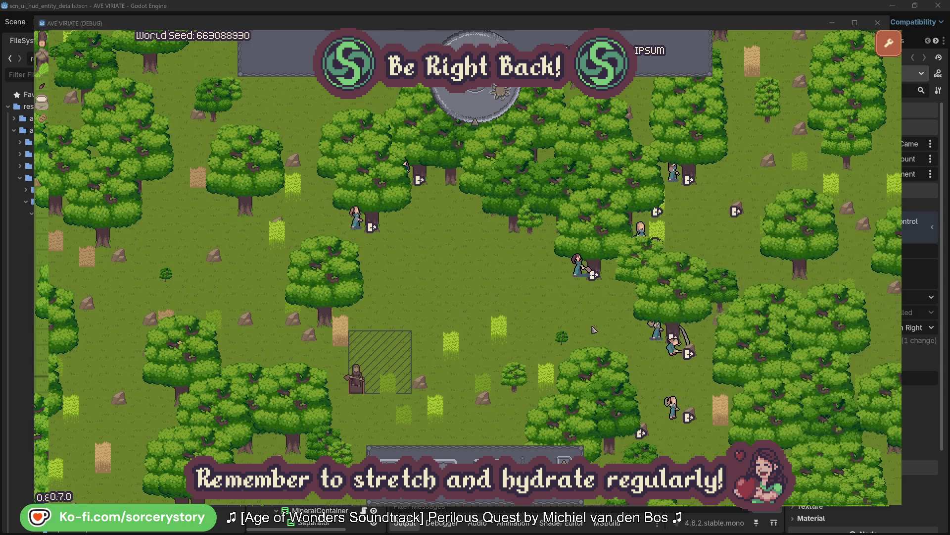
pyautogui.click(378, 249)
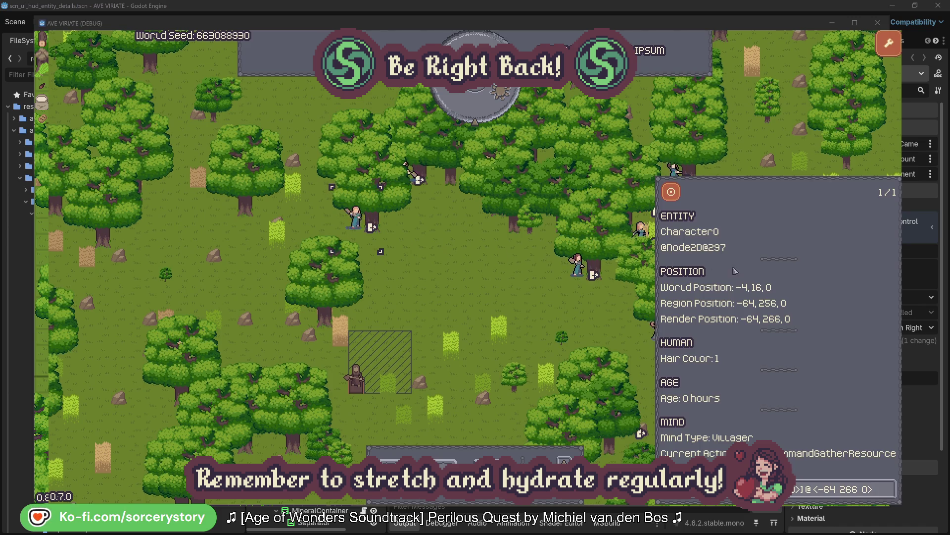
pyautogui.click(890, 488)
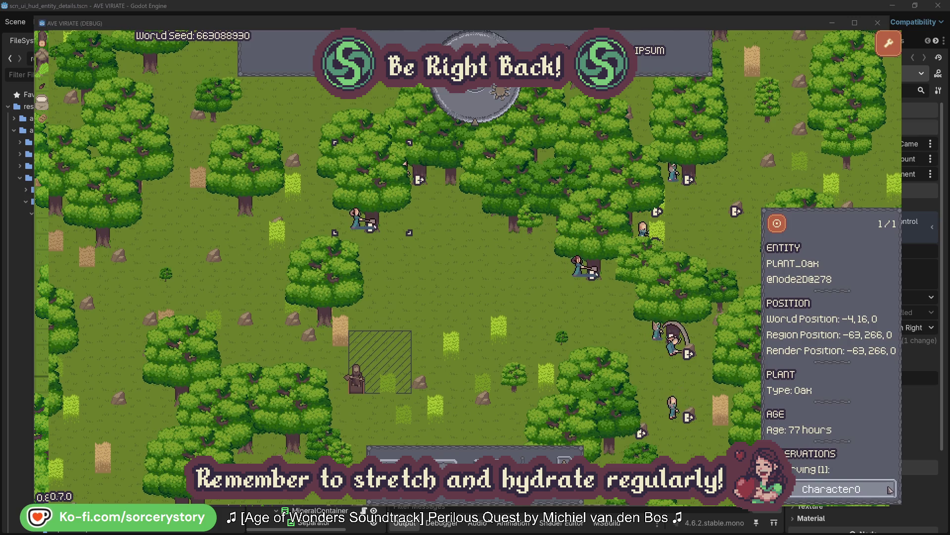
pyautogui.click(890, 489)
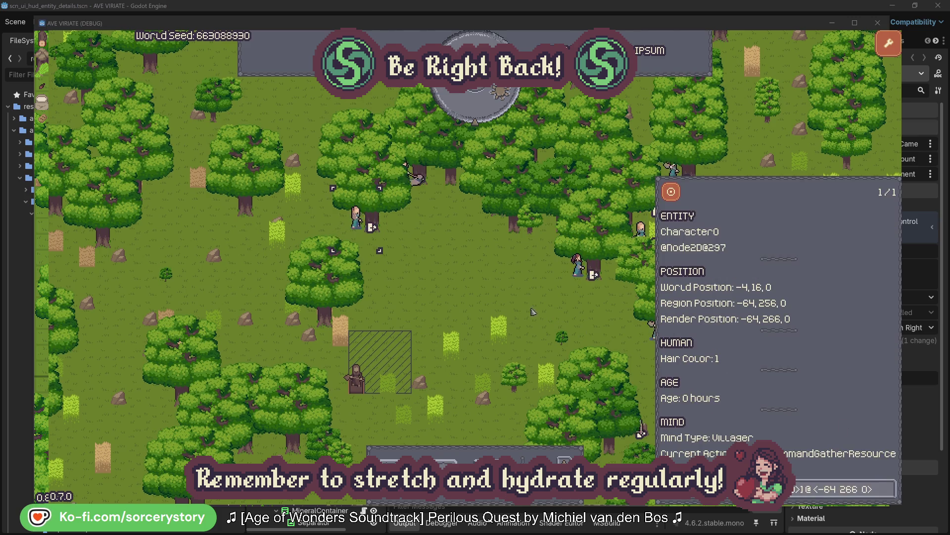
pyautogui.click(497, 298)
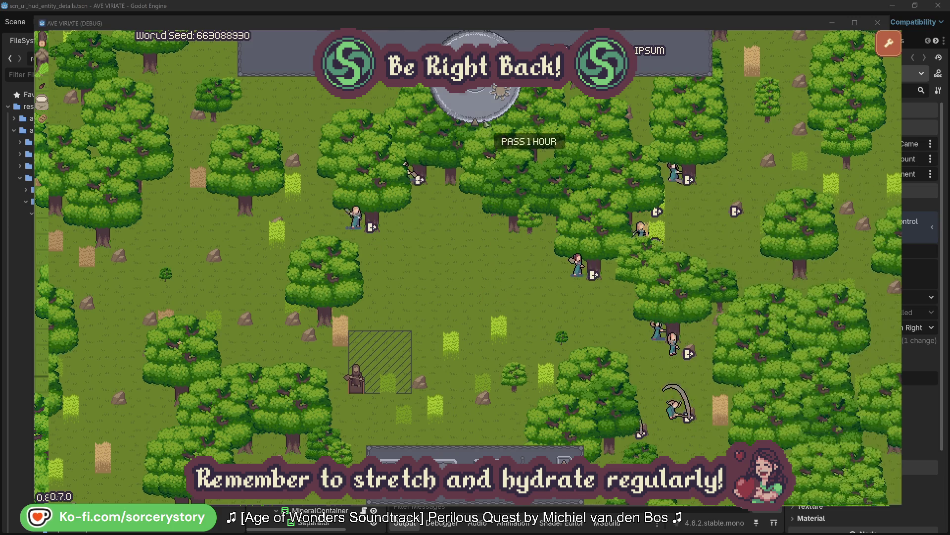
# Step: Pass one hour, then follow the Wood pile to Character9 and centre on the 2 Herb pile
pyautogui.click(484, 111)
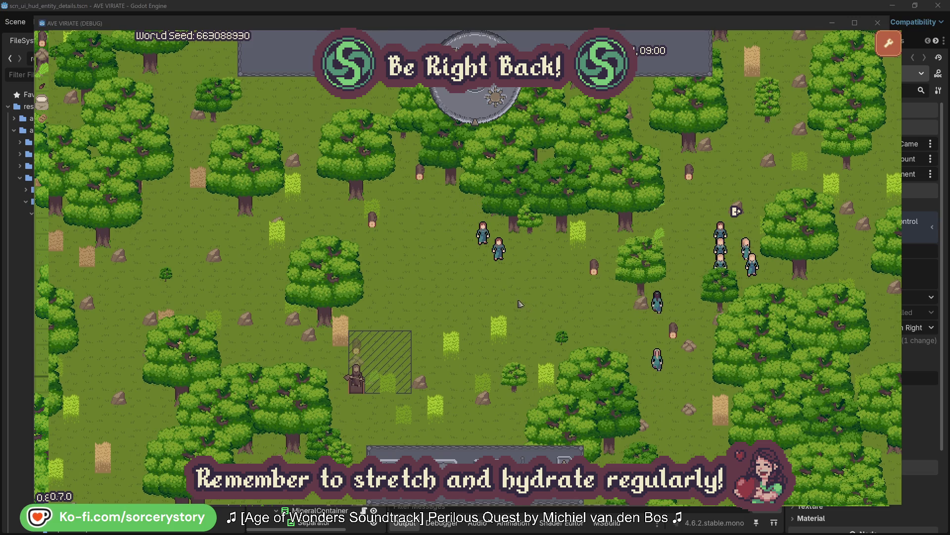
pyautogui.click(357, 347)
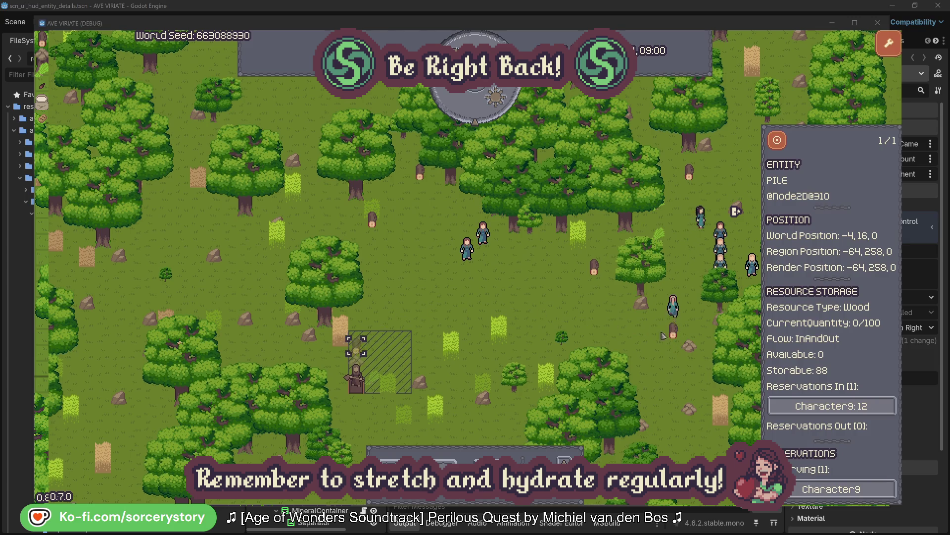
pyautogui.click(874, 409)
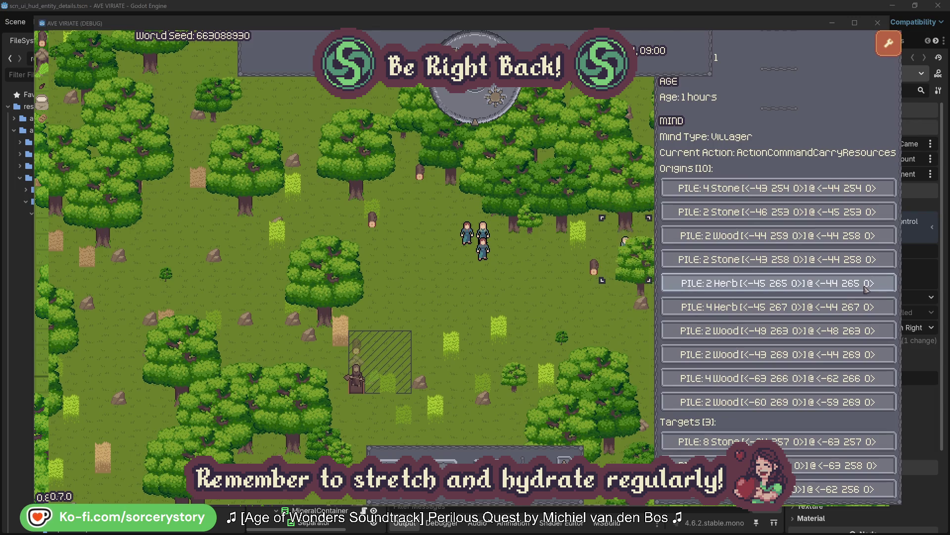
pyautogui.click(866, 290)
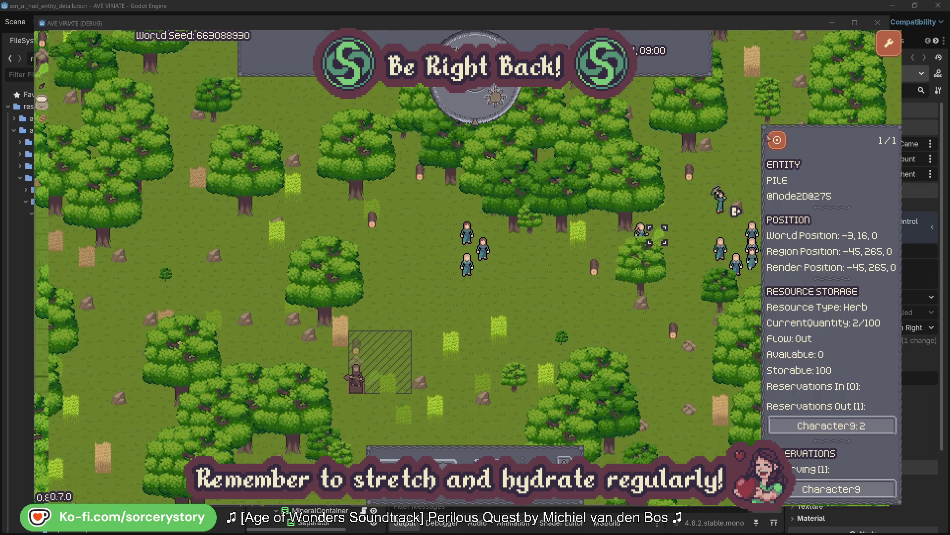
pyautogui.click(777, 141)
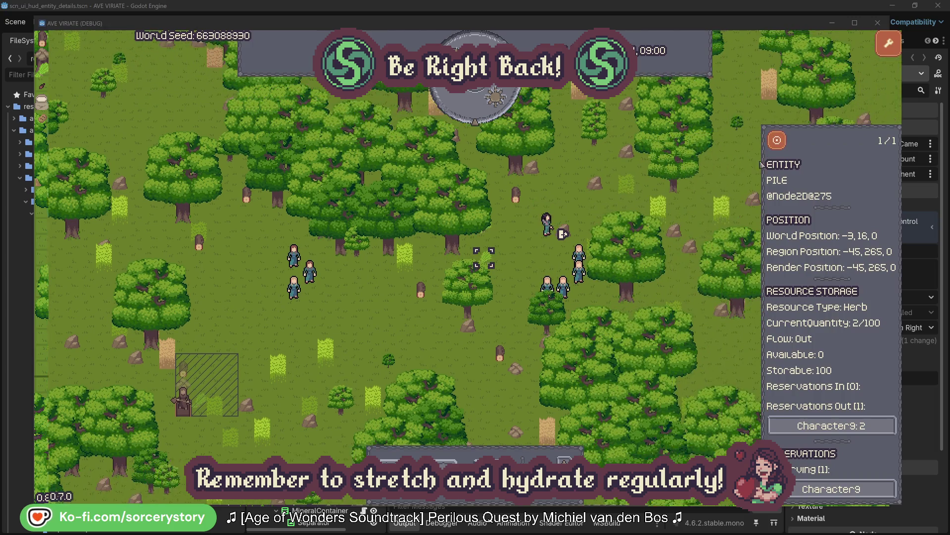
# Step: Reopen Character9, centre on its Wood pile, and deselect it
pyautogui.click(832, 425)
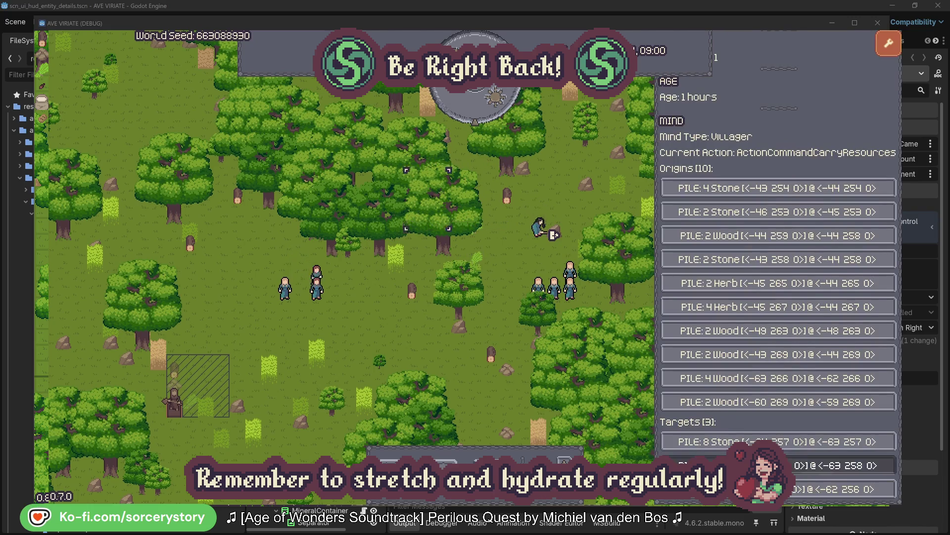
pyautogui.click(836, 465)
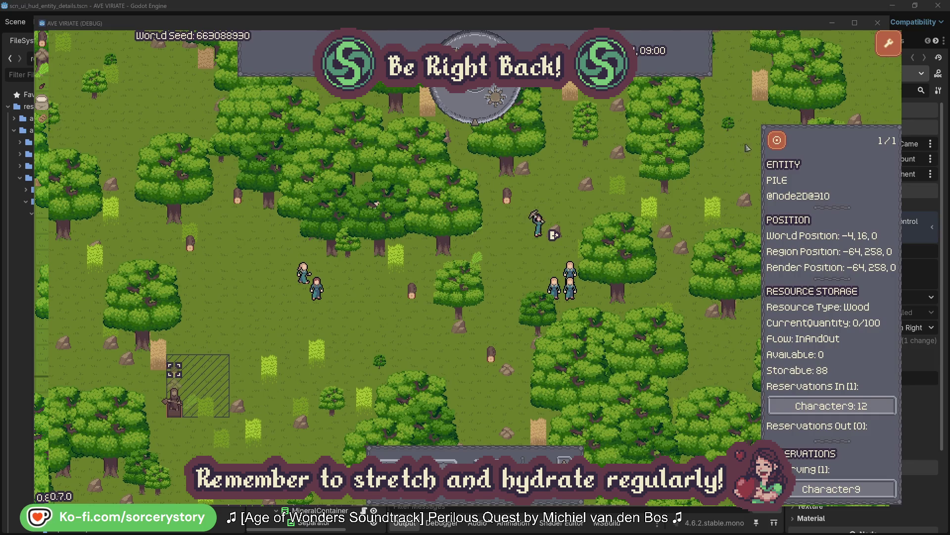
pyautogui.click(777, 145)
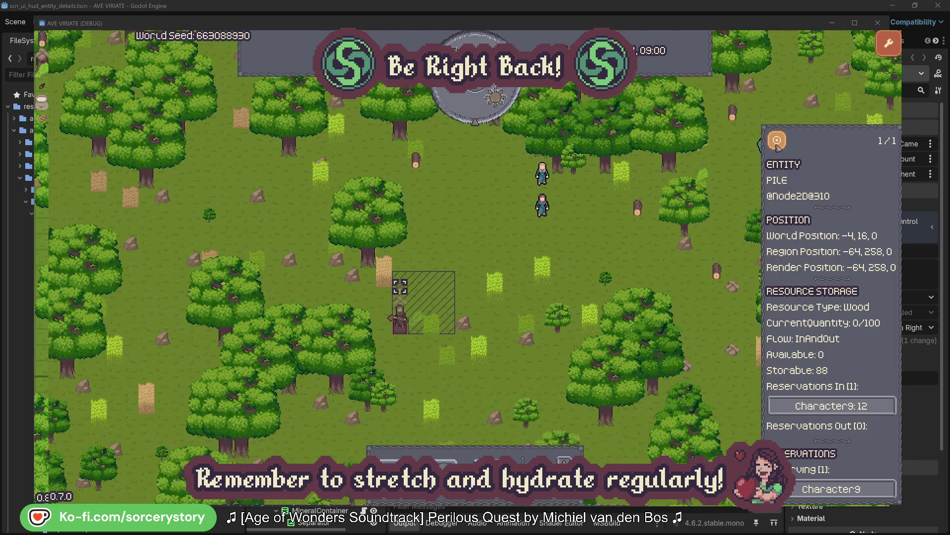
pyautogui.click(697, 213)
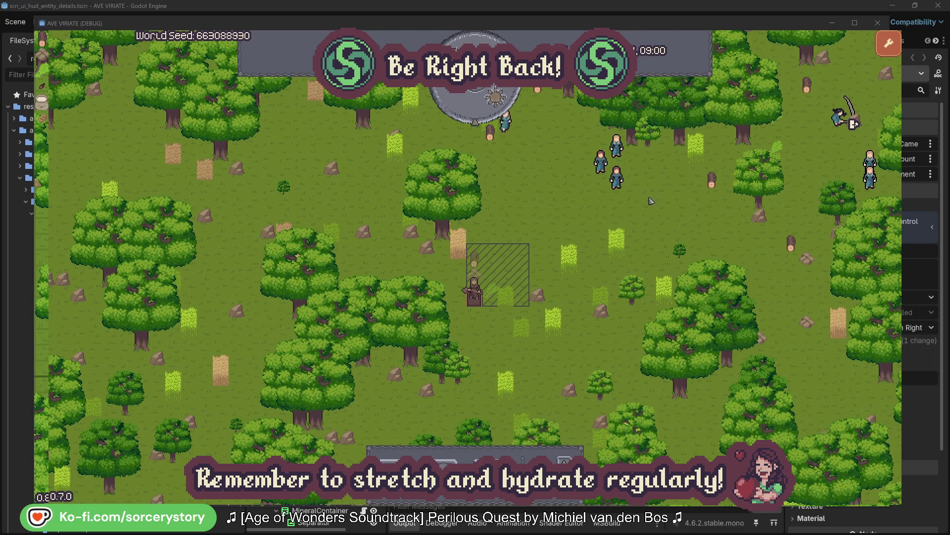
# Step: Select Character2, centre the view on it, close it, and select it again
pyautogui.click(616, 176)
pyautogui.click(733, 229)
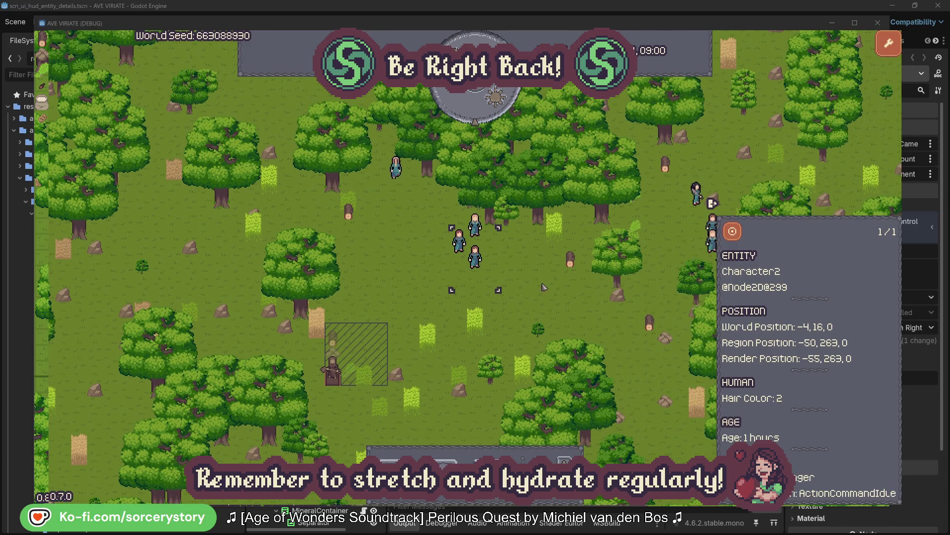
pyautogui.click(542, 284)
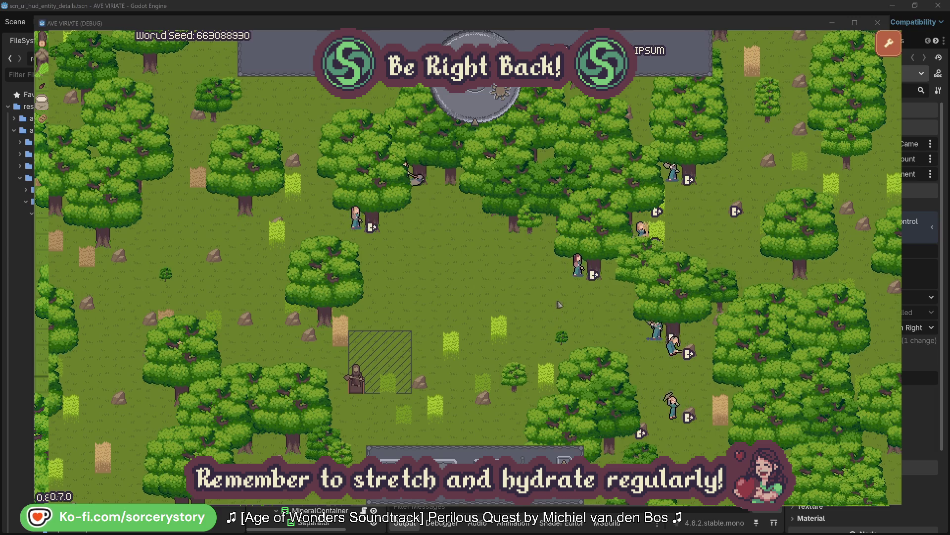
pyautogui.click(577, 265)
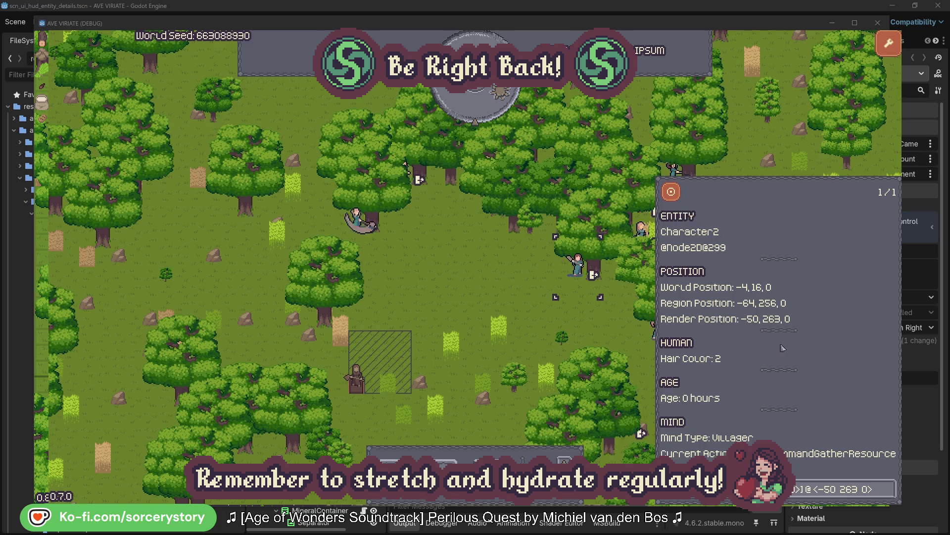
# Step: View the oak Character2 is targeting, return to Character2, and close its details
pyautogui.click(889, 496)
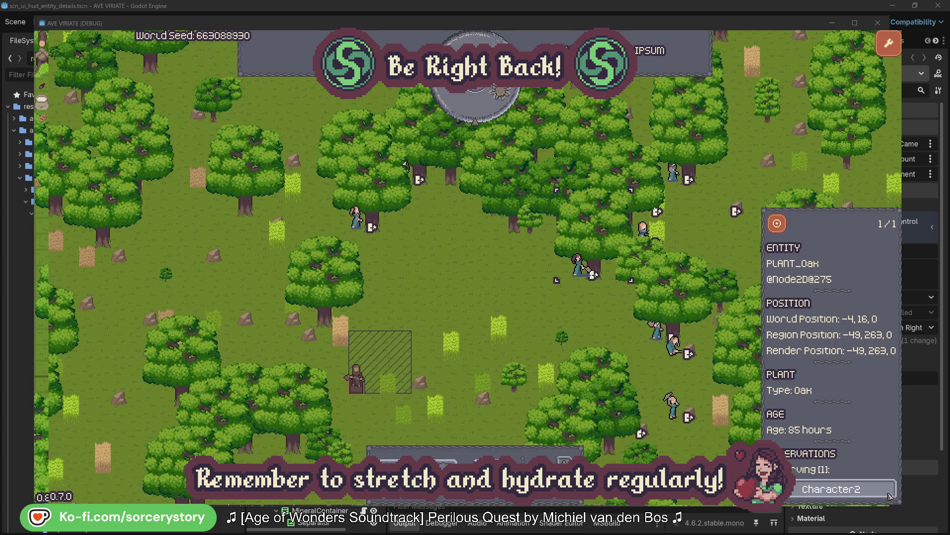
pyautogui.click(889, 495)
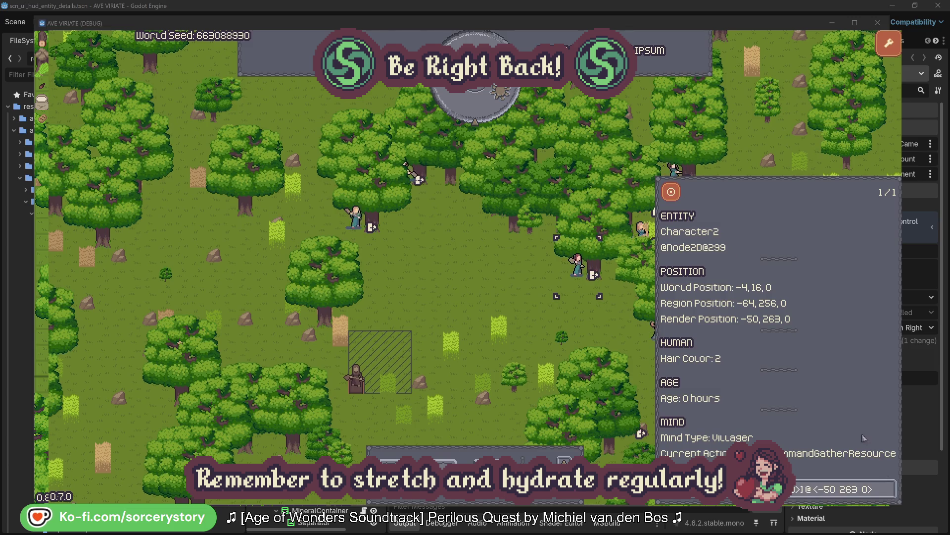
pyautogui.click(592, 326)
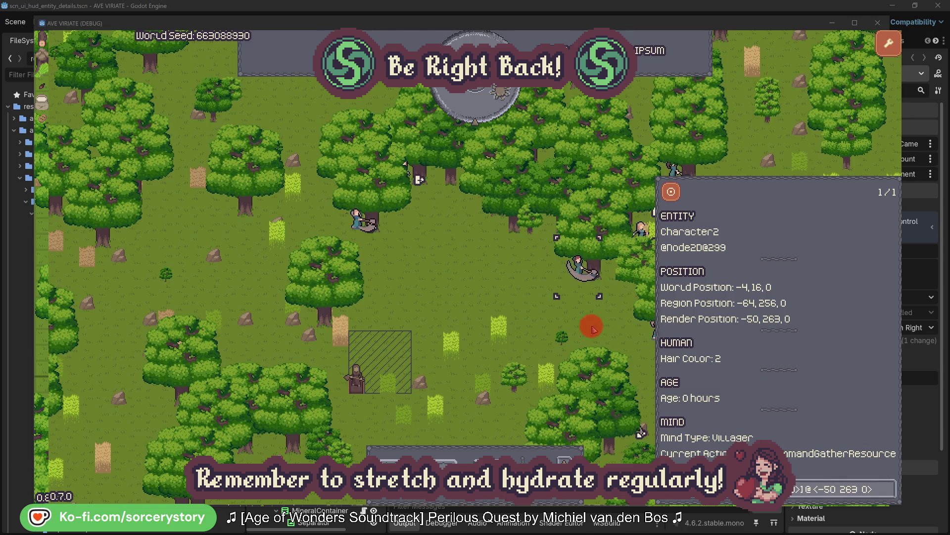
# Step: Check Character0's target oak, close the panel, and let one hour pass
pyautogui.click(357, 219)
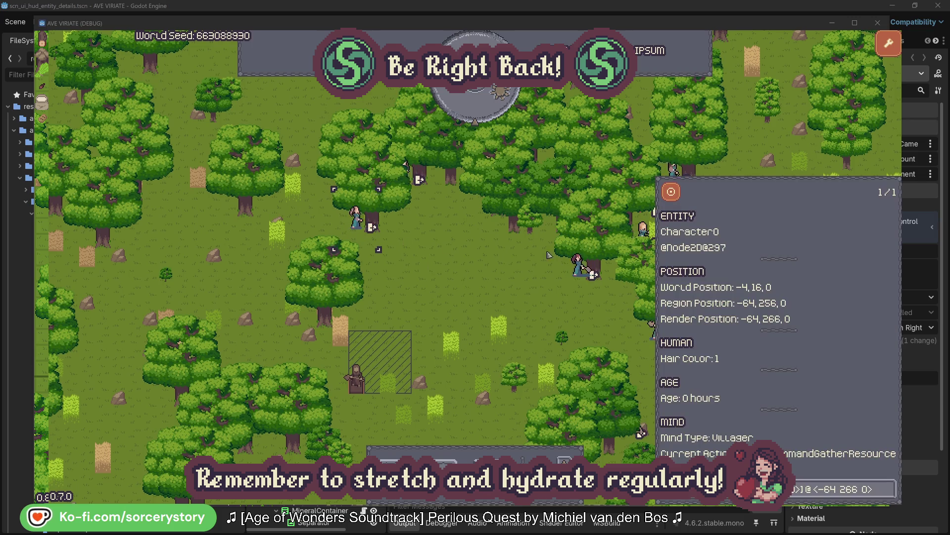
pyautogui.click(890, 487)
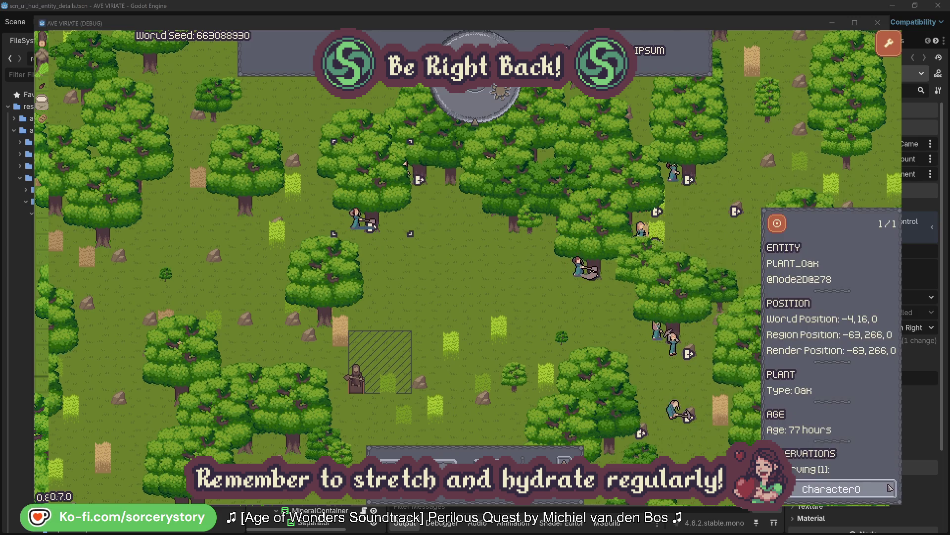
pyautogui.click(890, 489)
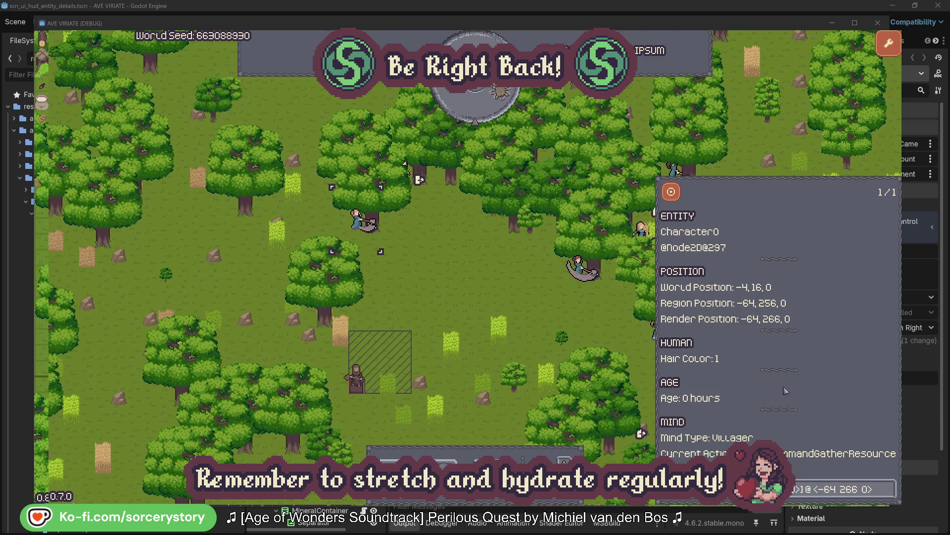
pyautogui.click(497, 297)
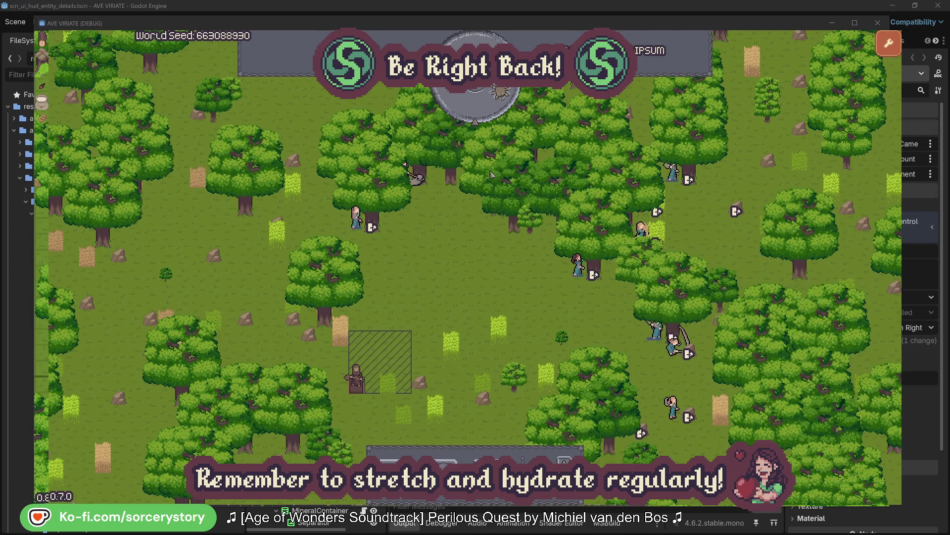
pyautogui.click(482, 110)
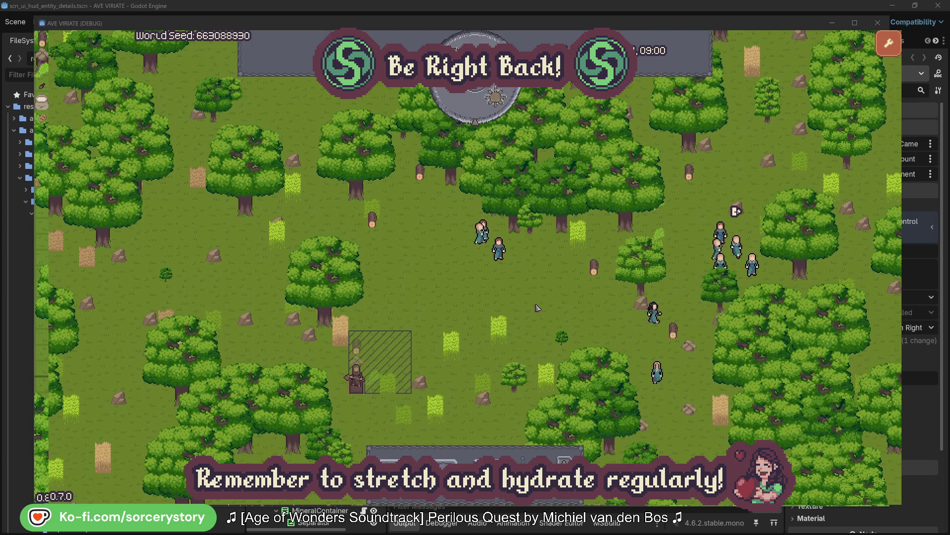
pyautogui.click(361, 347)
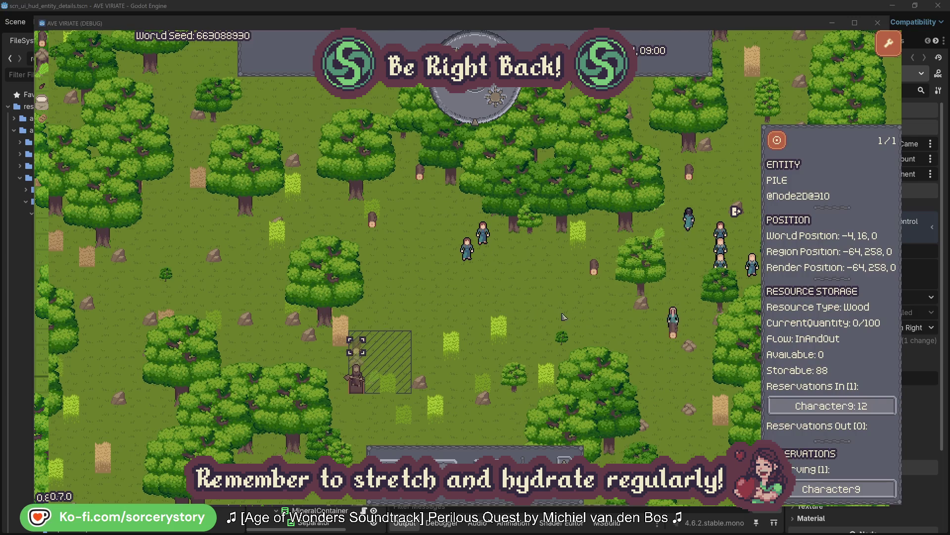
pyautogui.click(874, 406)
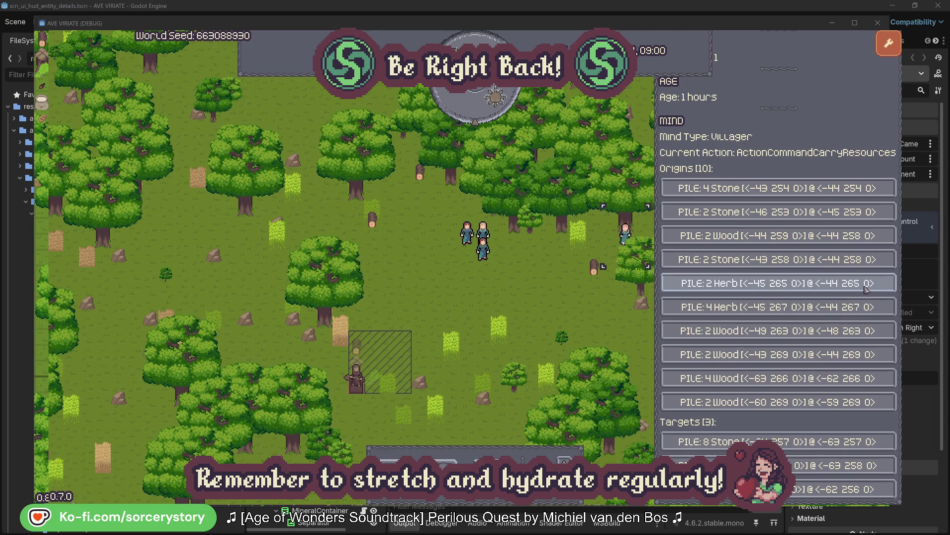
pyautogui.click(866, 288)
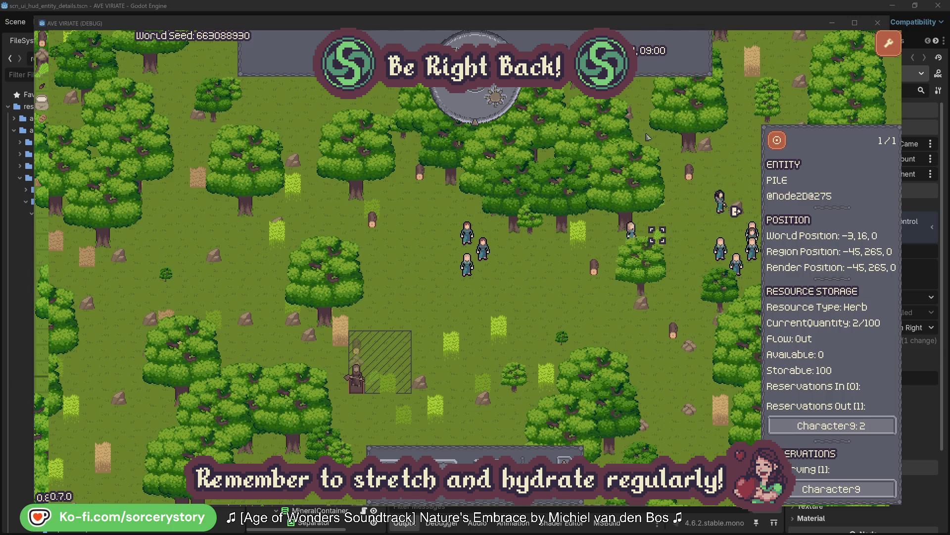
pyautogui.click(781, 143)
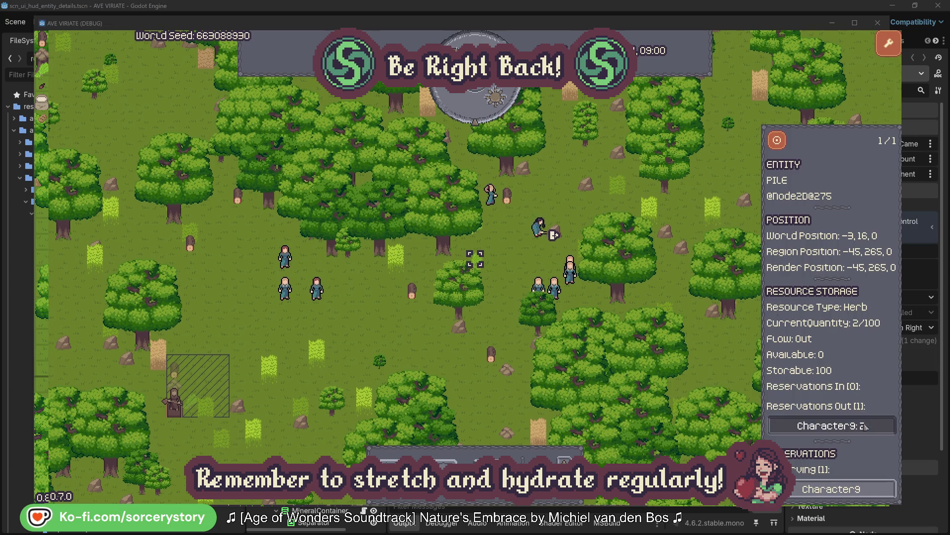
pyautogui.click(810, 423)
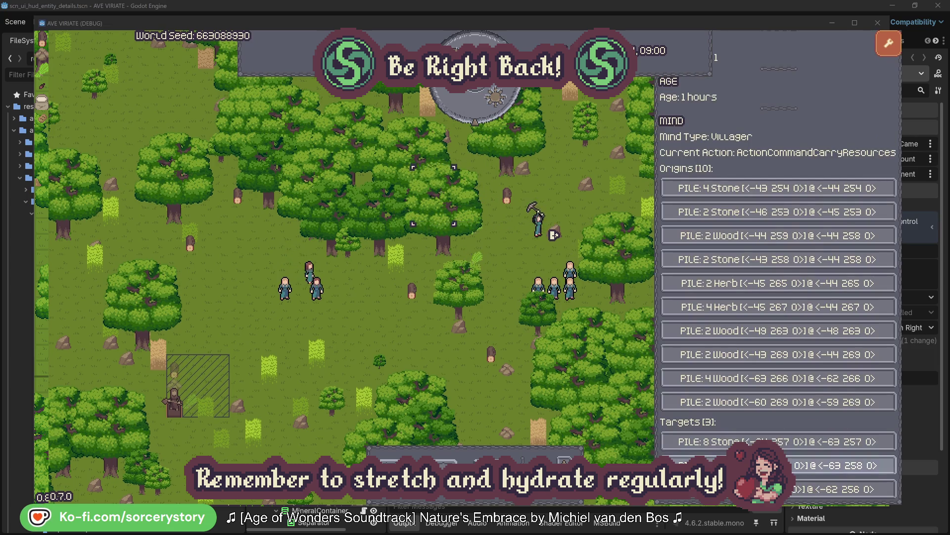
pyautogui.click(811, 464)
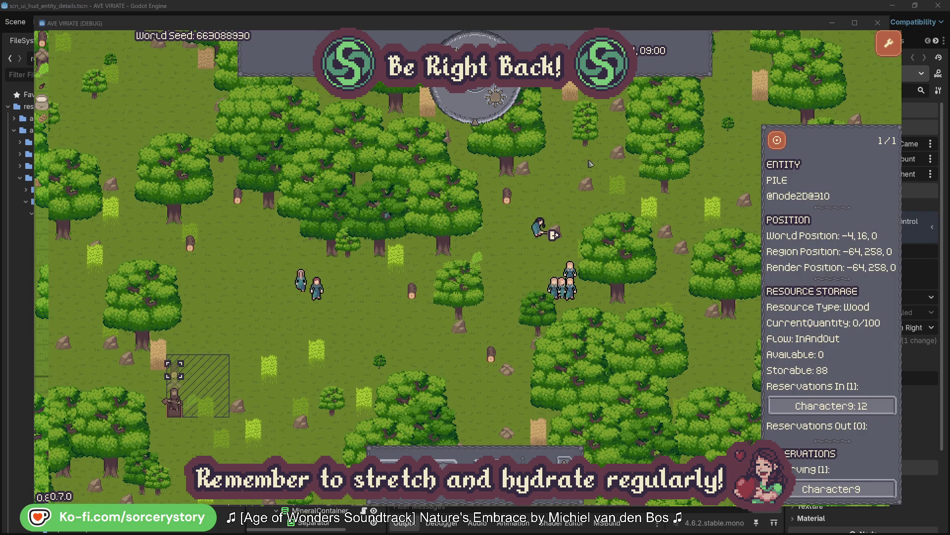
pyautogui.click(777, 144)
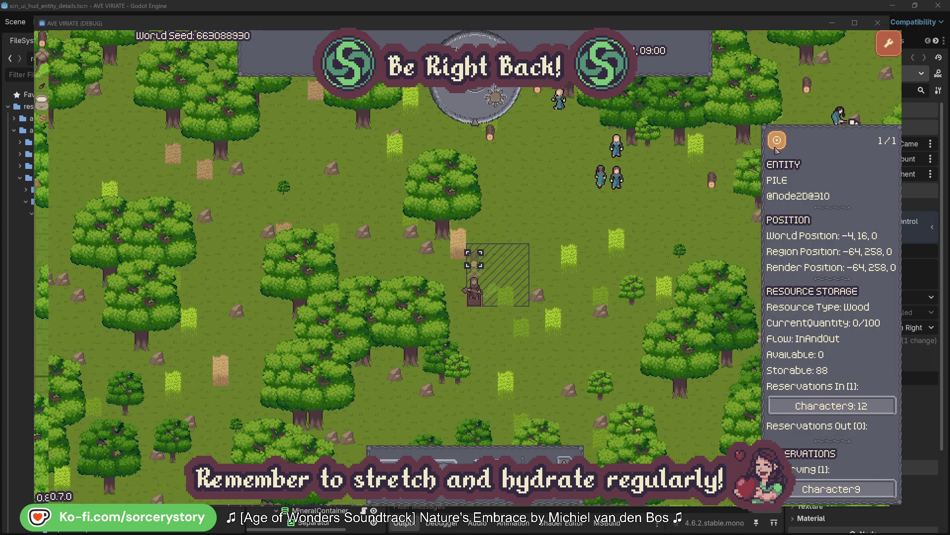
pyautogui.click(700, 217)
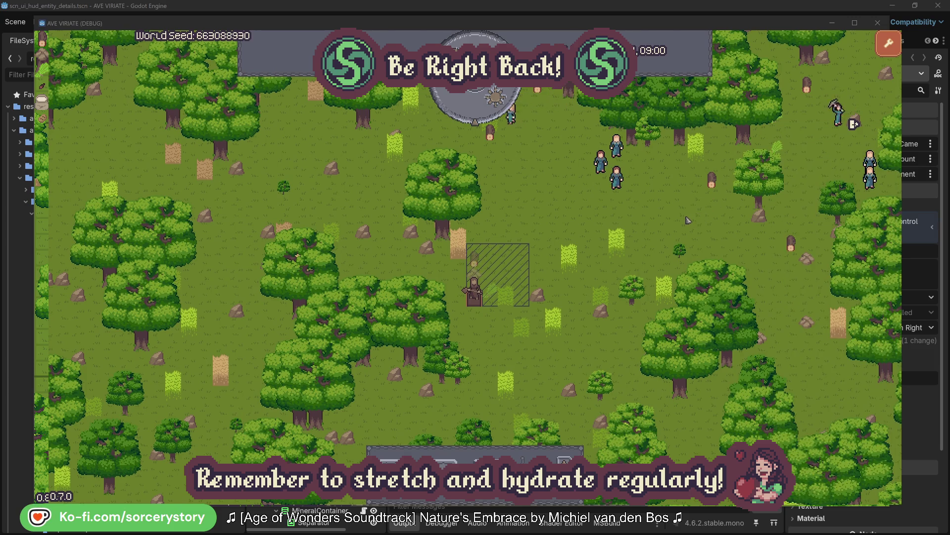
pyautogui.click(618, 177)
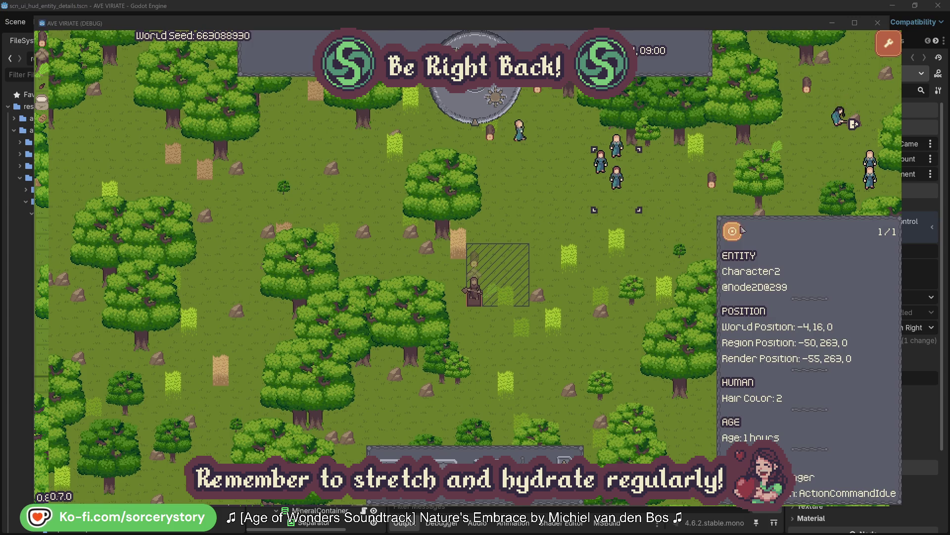
pyautogui.click(734, 231)
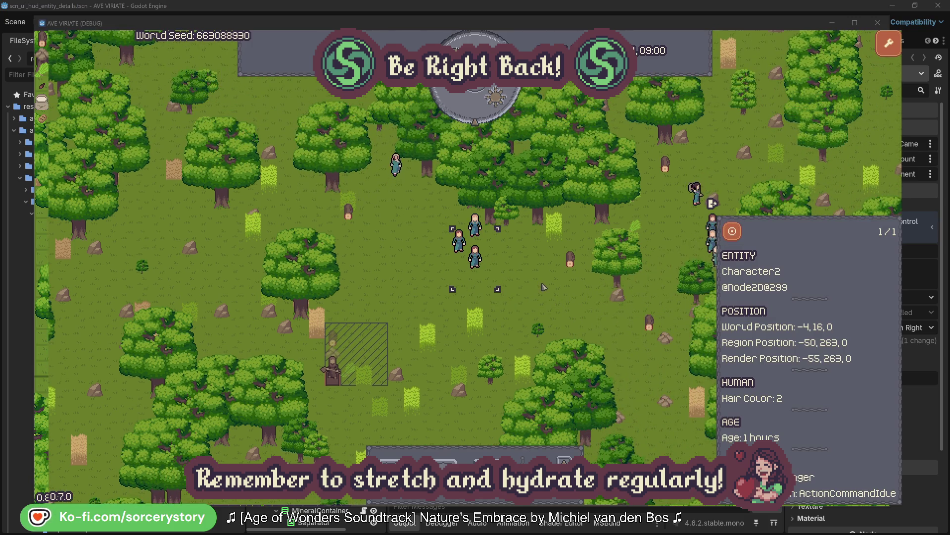
pyautogui.click(544, 287)
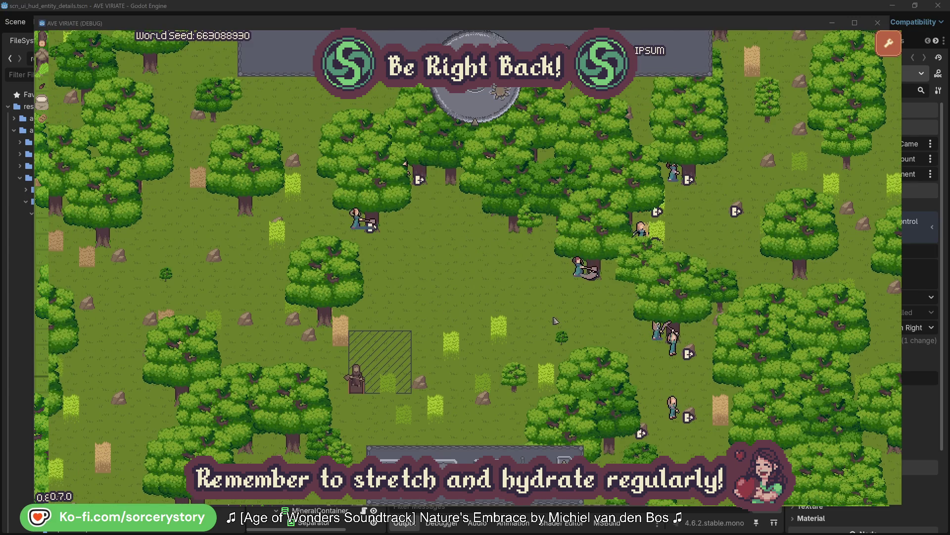
pyautogui.click(561, 297)
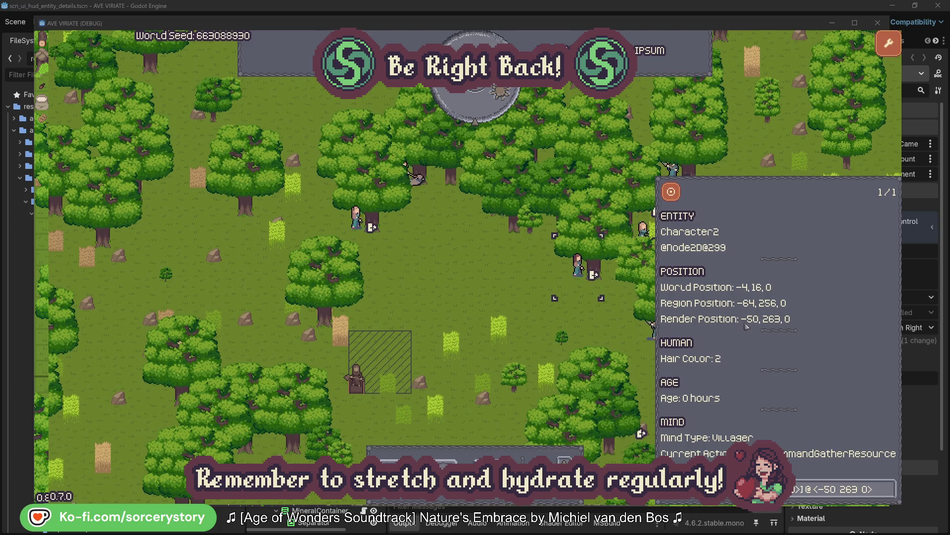
# Step: Check the oaks Character2 and Character0 are targeting, closing each details panel
pyautogui.click(889, 490)
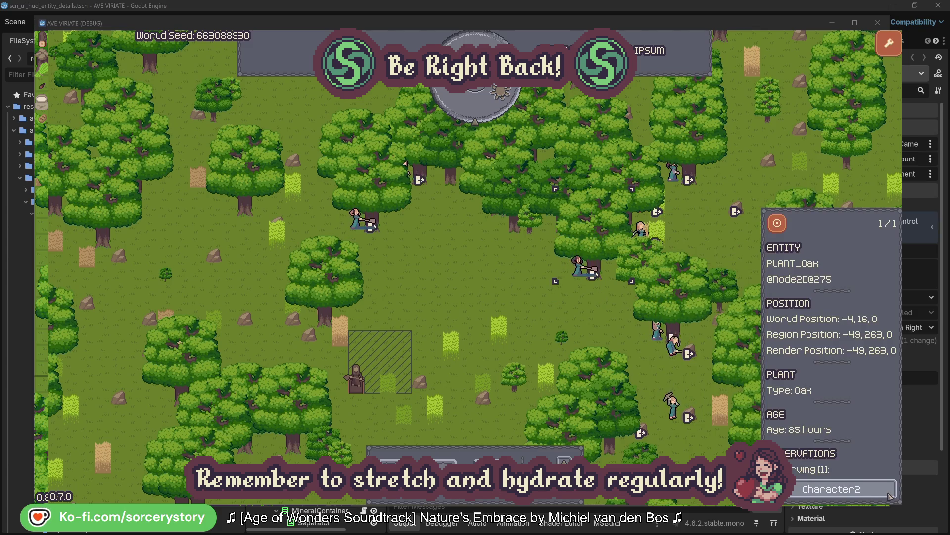
pyautogui.click(890, 494)
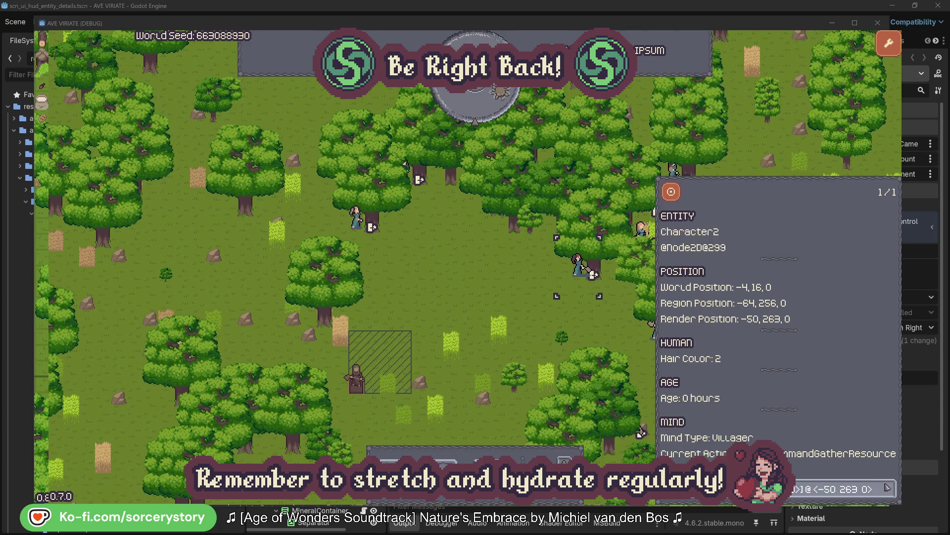
pyautogui.click(594, 329)
pyautogui.click(357, 217)
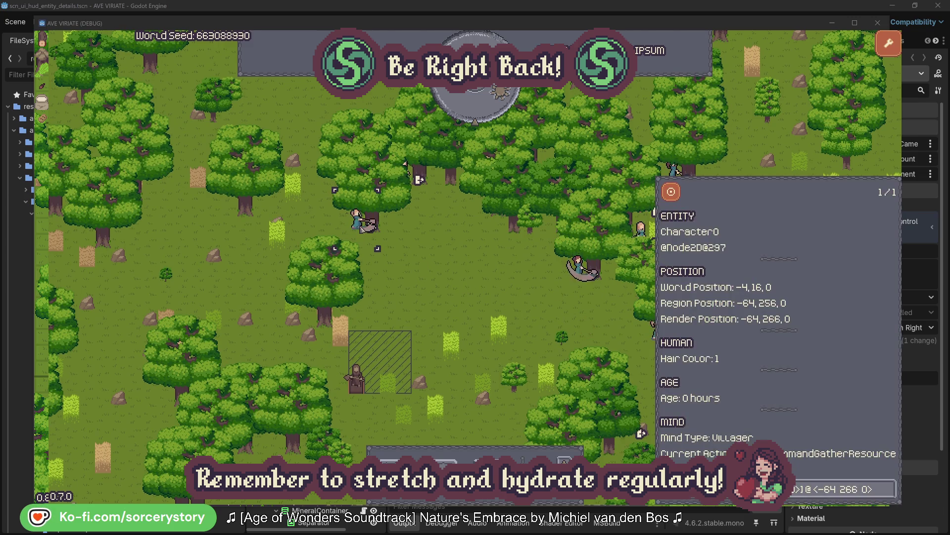
pyautogui.click(889, 484)
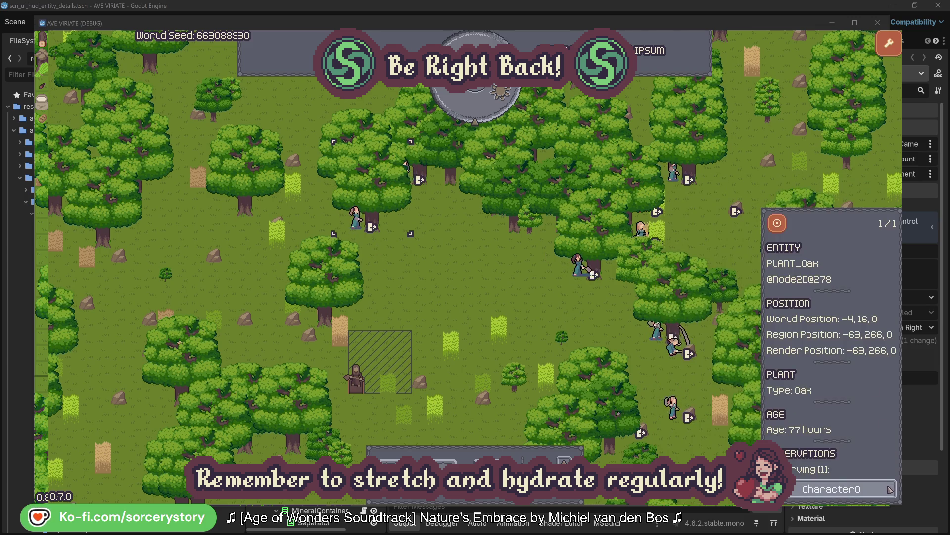
pyautogui.click(889, 489)
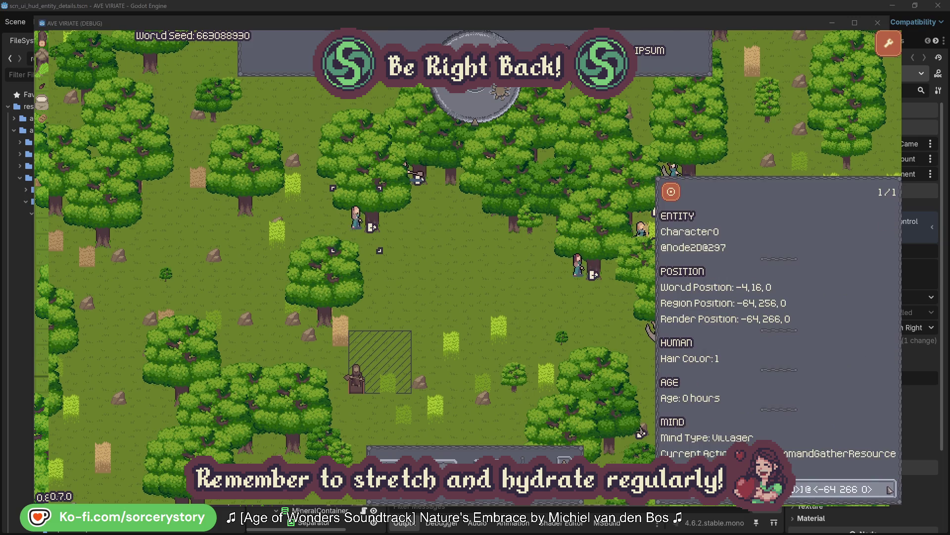
pyautogui.press('Escape')
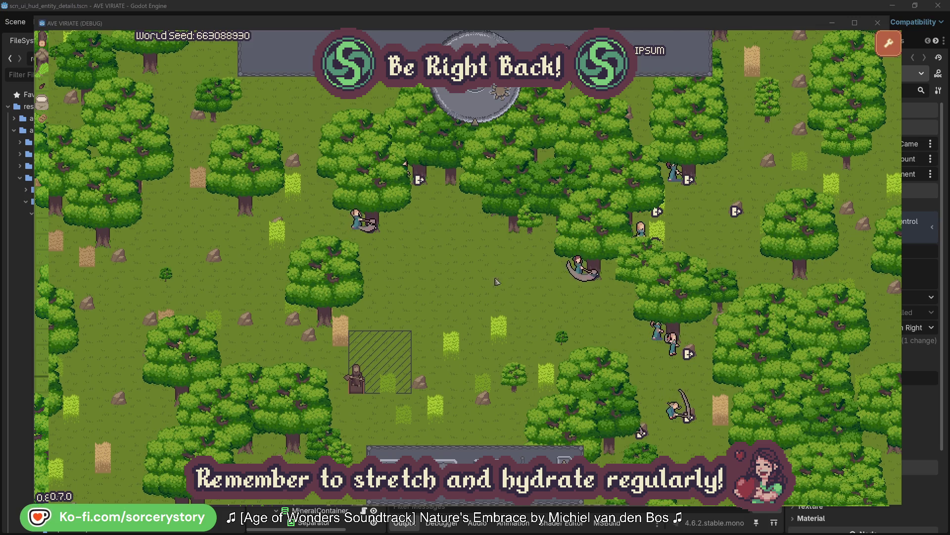
# Step: Pass one hour, then trace the wood pile to Character9 and centre on its 2 Herb pile
pyautogui.click(483, 111)
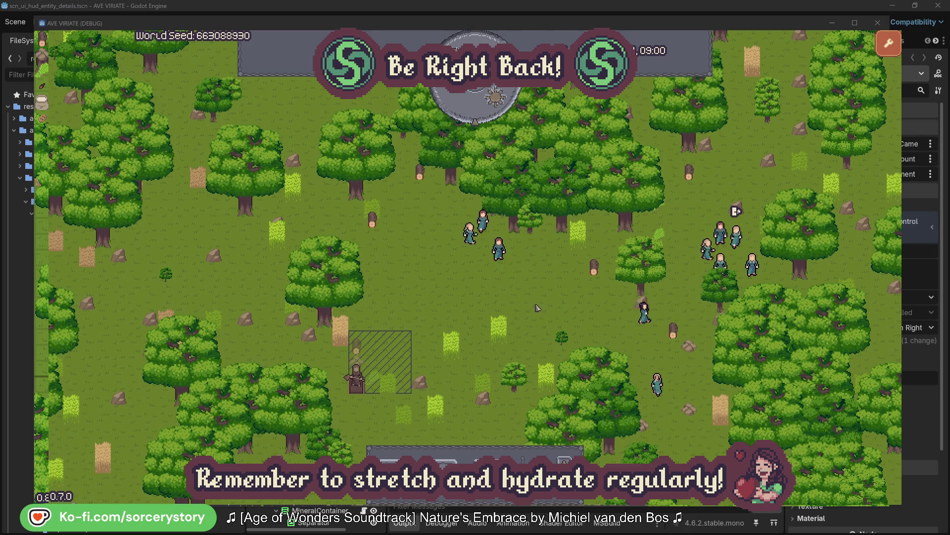
pyautogui.click(357, 347)
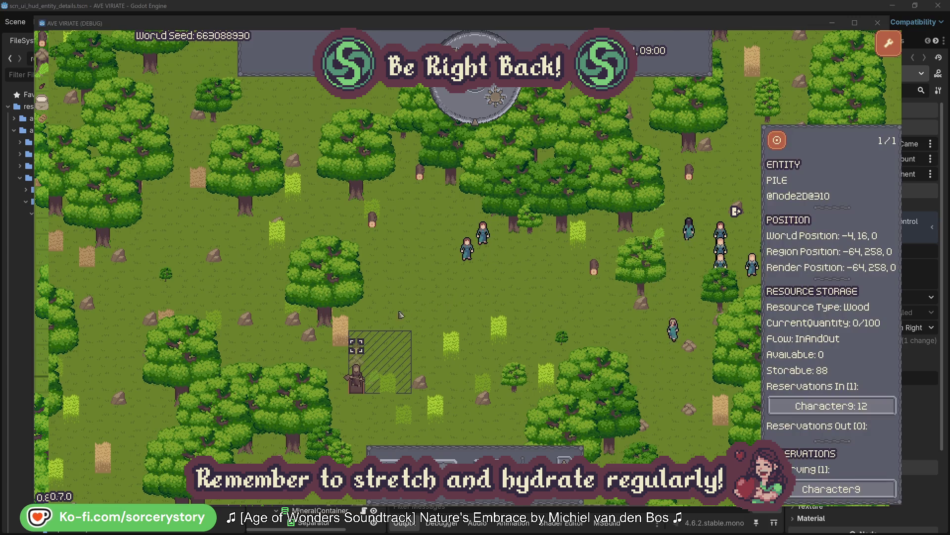
pyautogui.click(854, 404)
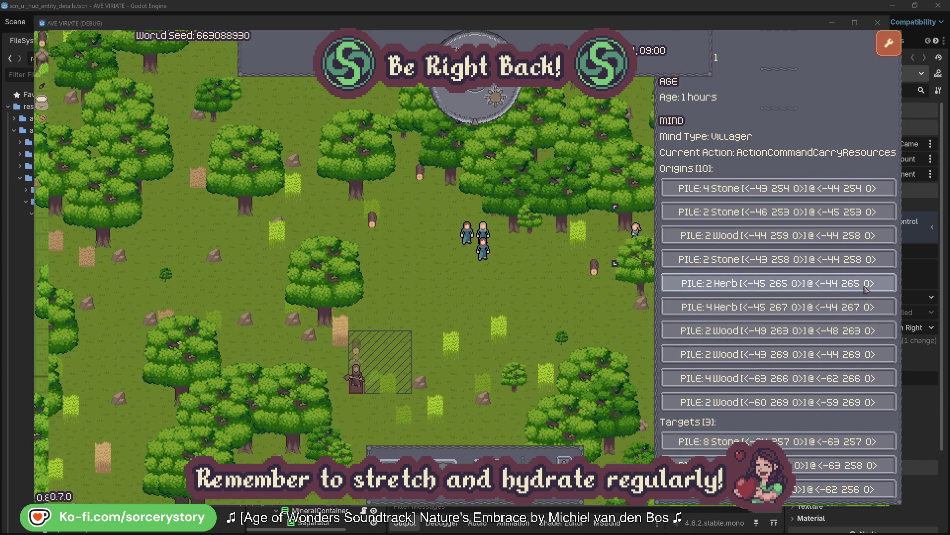
pyautogui.click(866, 289)
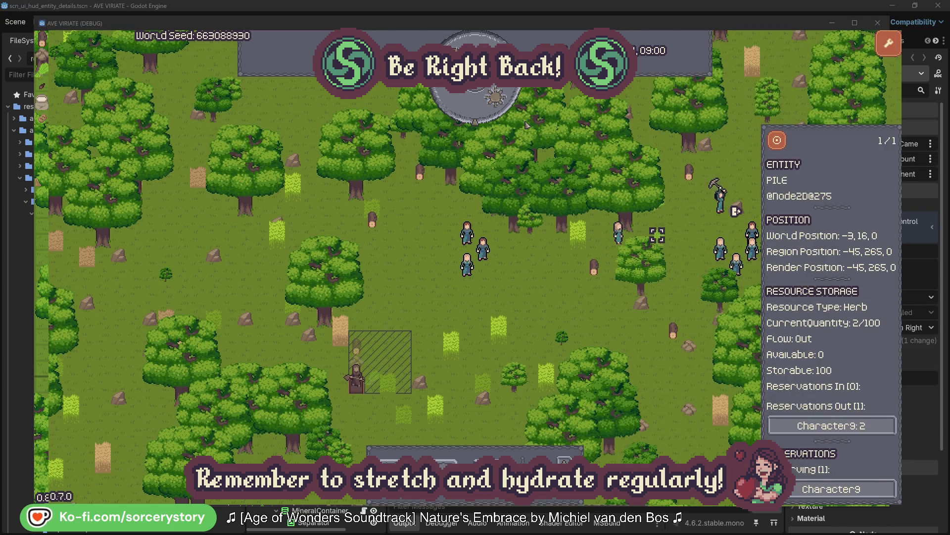
pyautogui.click(778, 141)
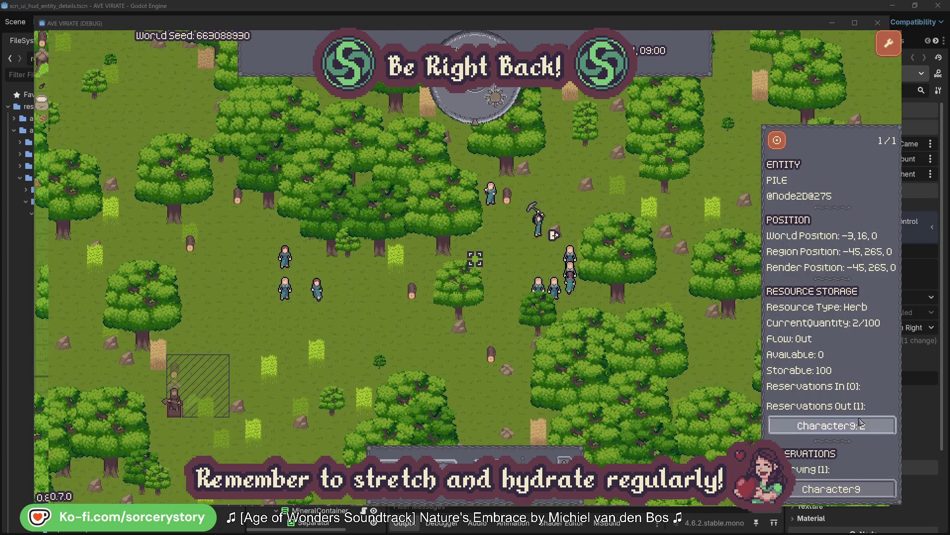
# Step: Return to Character9, centre on its Wood pile, dismiss it, and inspect Character2
pyautogui.click(864, 426)
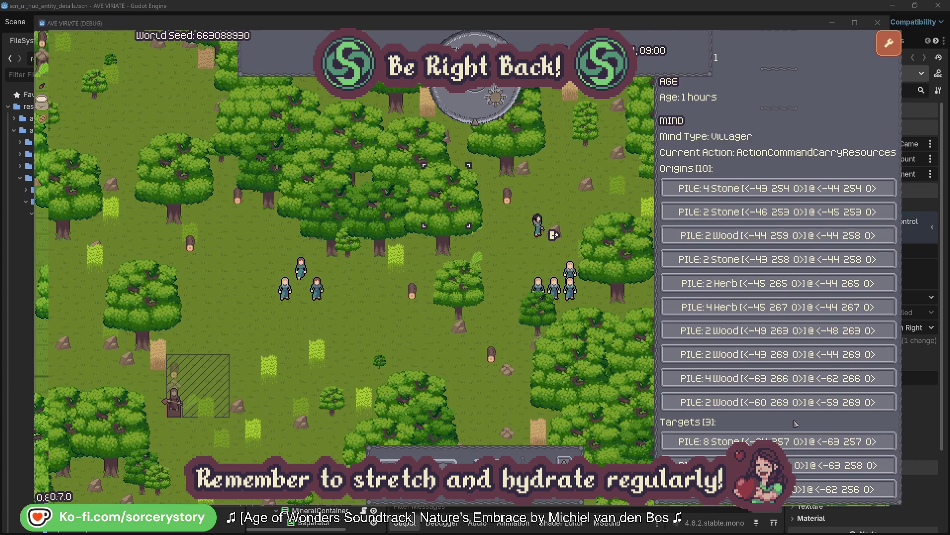
pyautogui.click(841, 465)
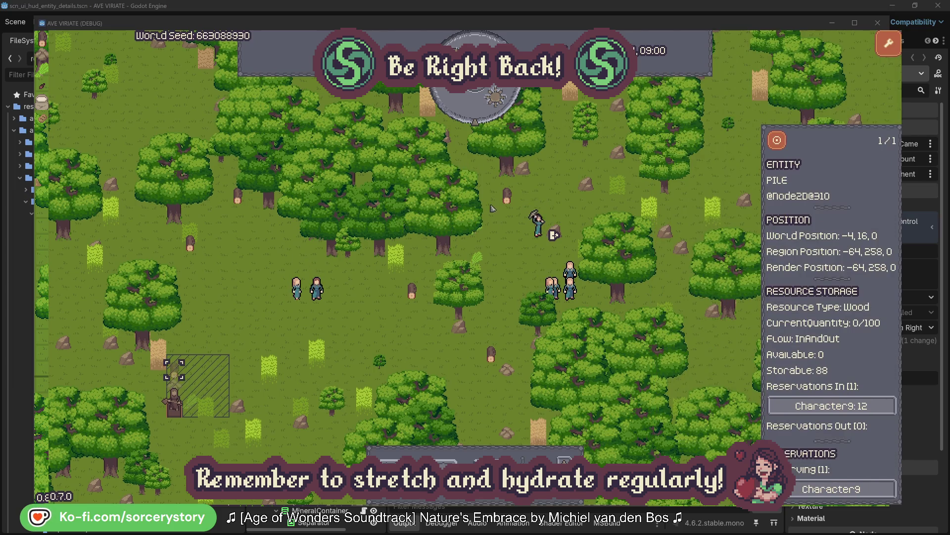
pyautogui.click(777, 144)
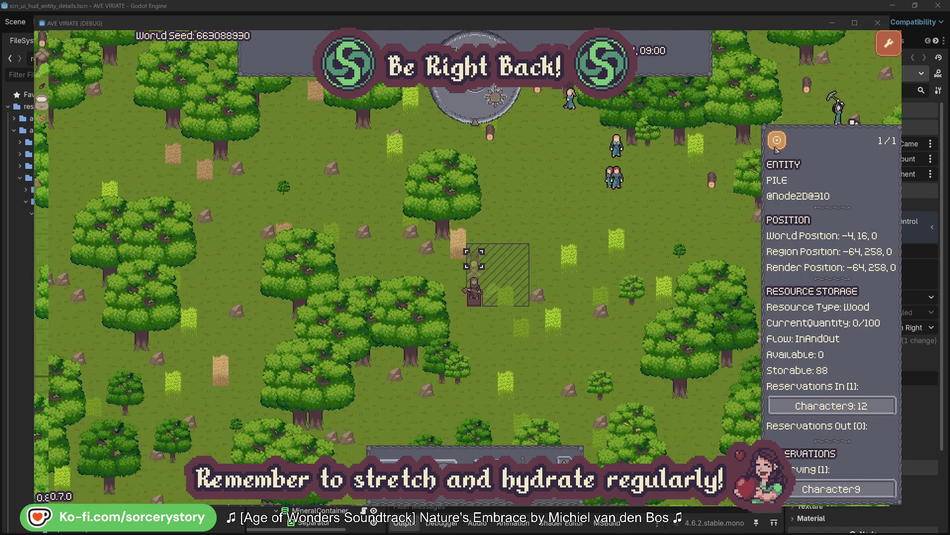
pyautogui.click(699, 217)
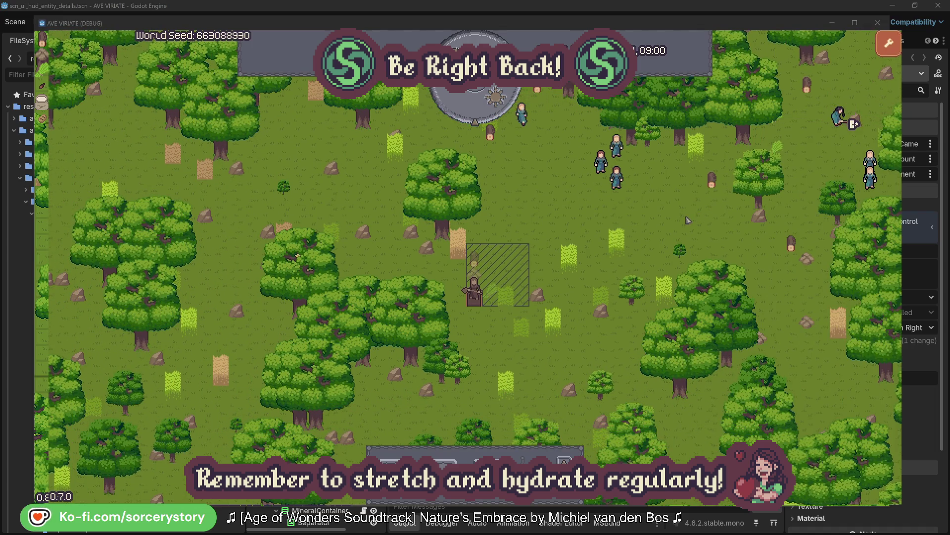
pyautogui.click(623, 184)
# Step: Find the oak tree Character2 is gathering from, then close Character2's details
pyautogui.click(733, 231)
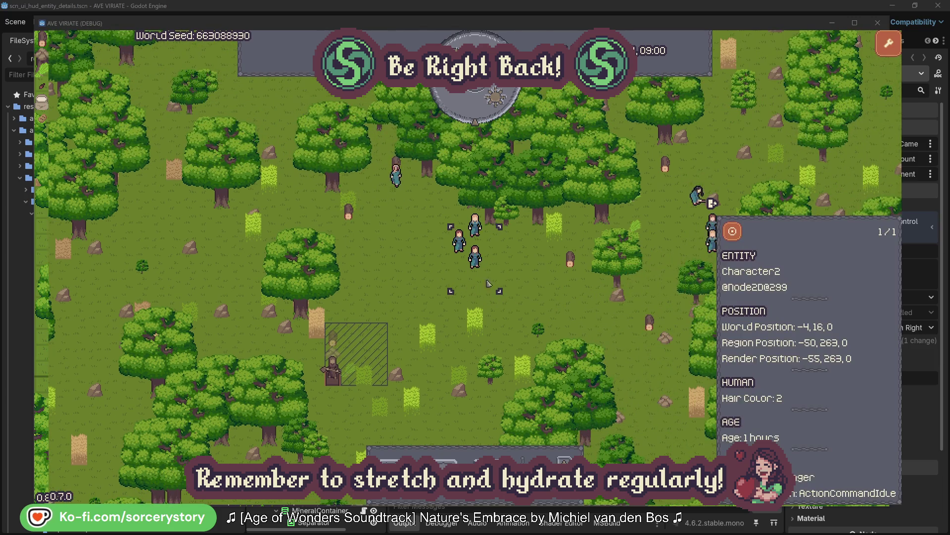
pyautogui.click(520, 285)
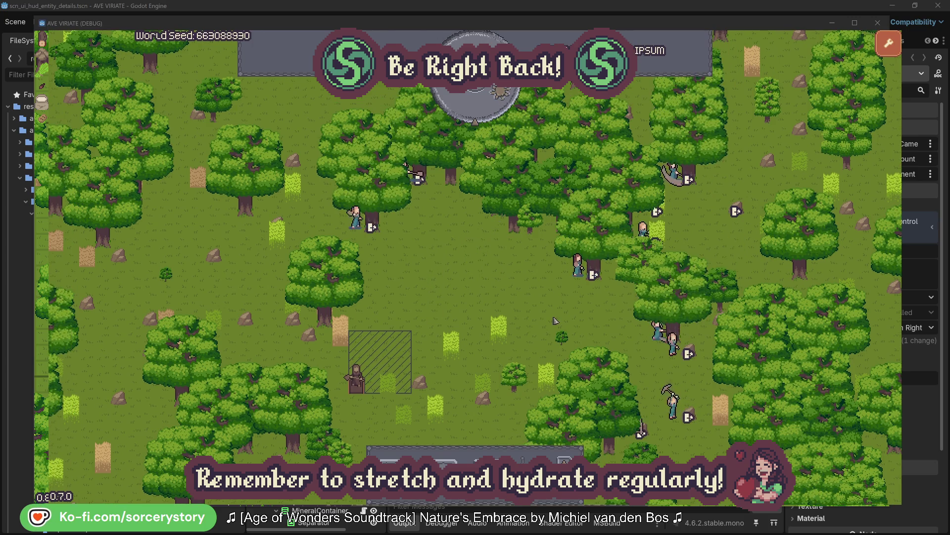
pyautogui.click(562, 289)
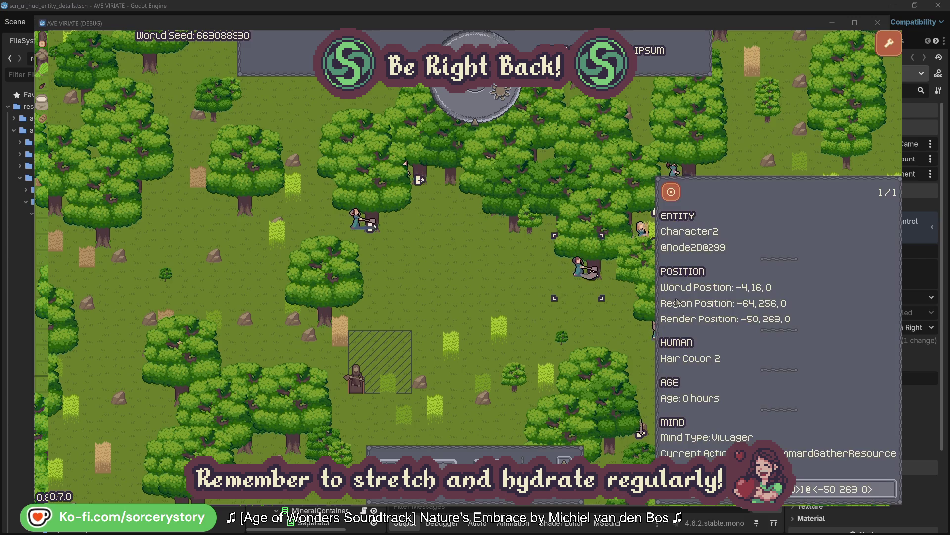
pyautogui.click(889, 494)
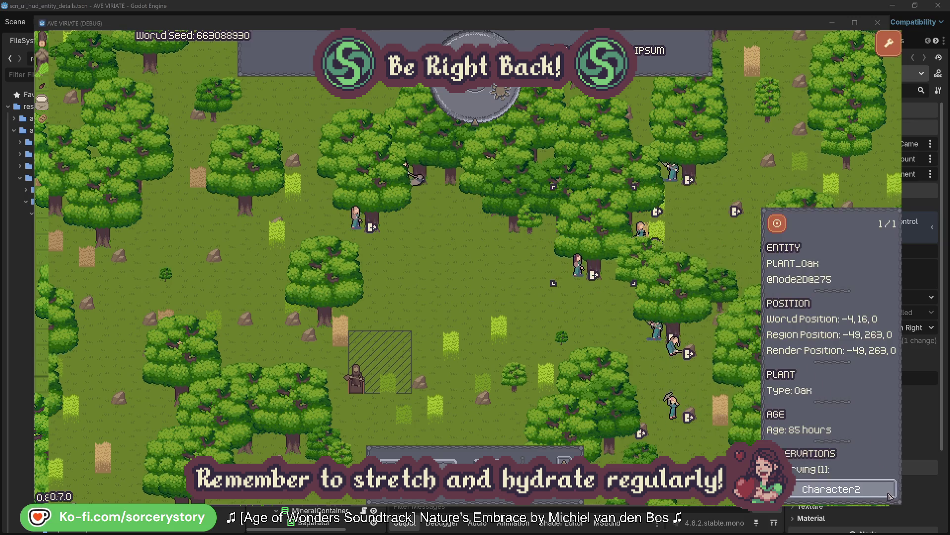
pyautogui.click(889, 495)
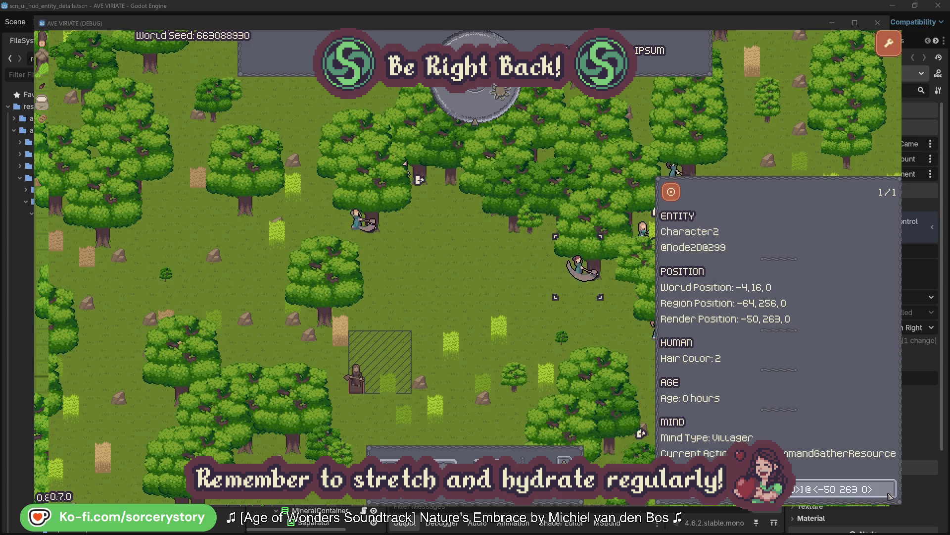
pyautogui.click(594, 329)
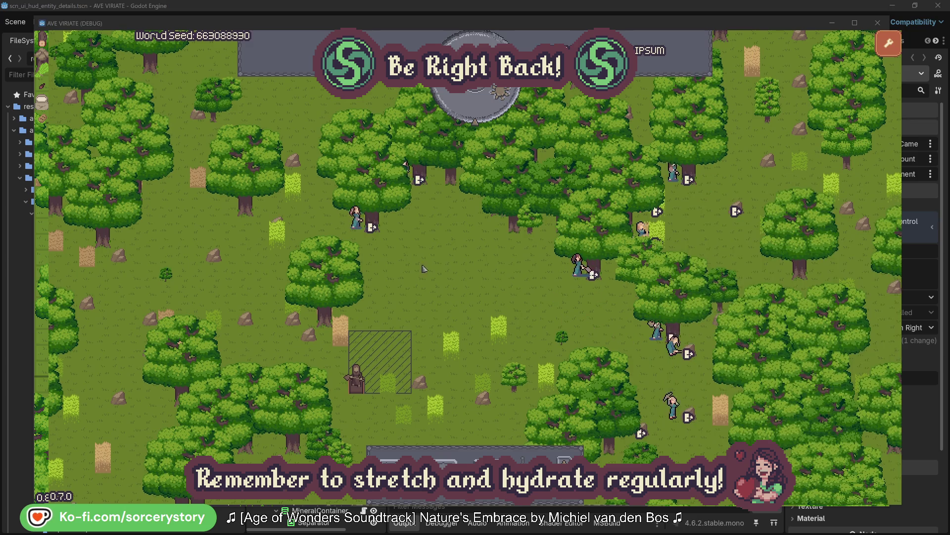
# Step: Find the oak tree Character0 is gathering from, then close Character0's details
pyautogui.click(356, 219)
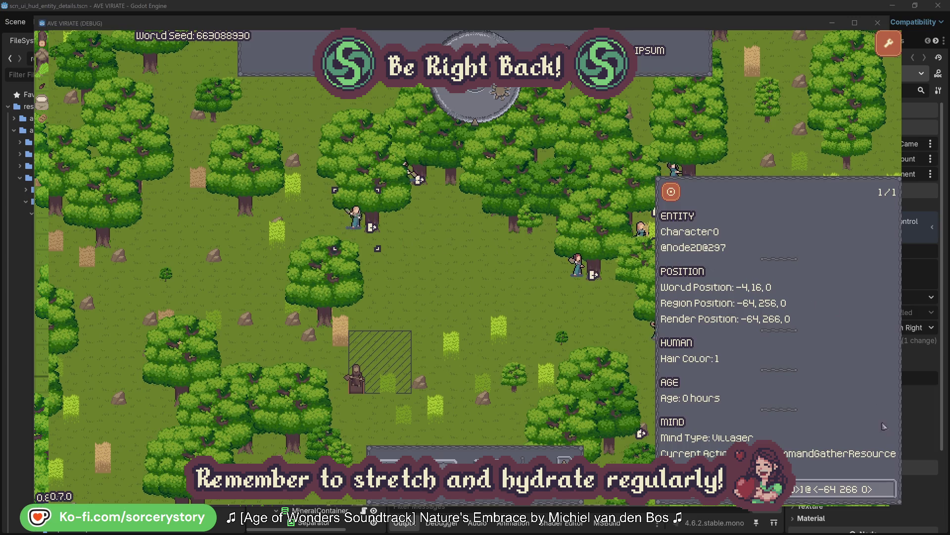
pyautogui.click(889, 488)
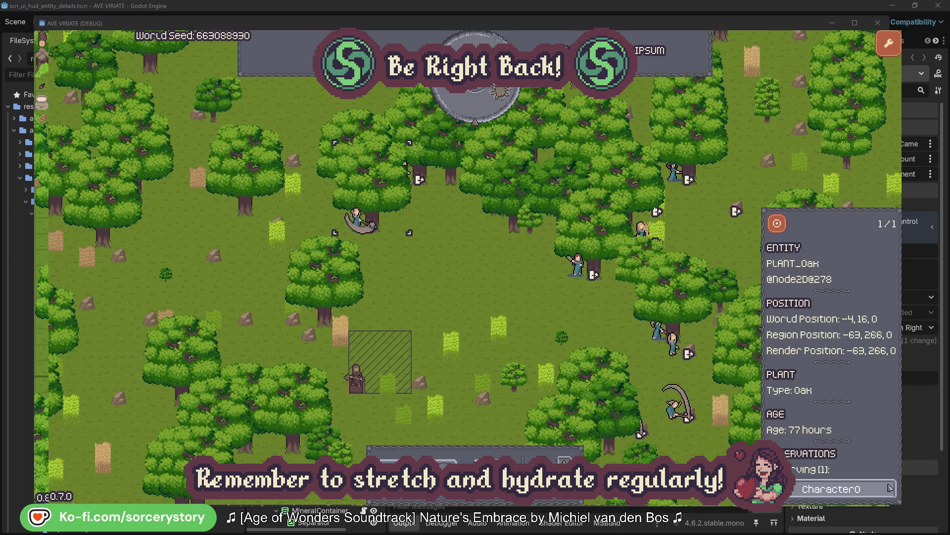
pyautogui.click(890, 490)
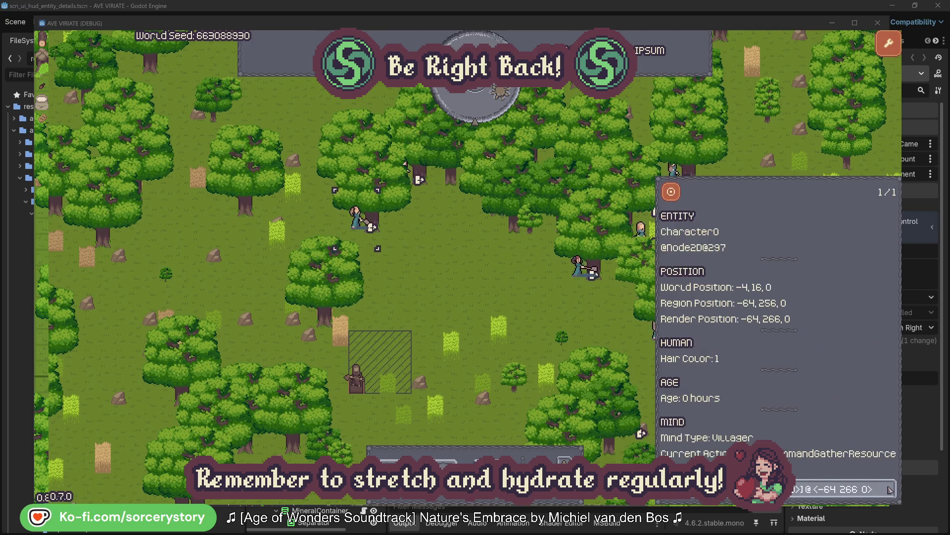
pyautogui.click(497, 298)
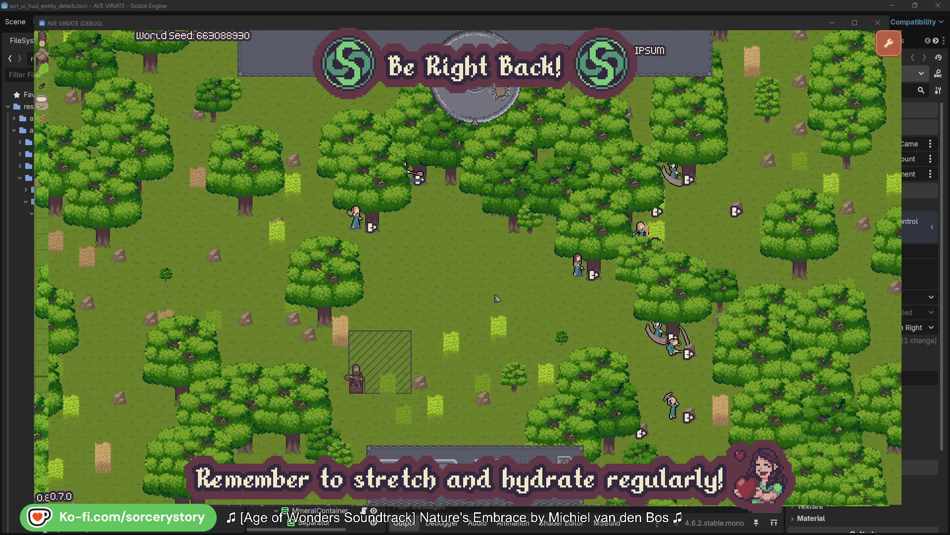
# Step: Pass one hour, then trace the Wood pile to Character9 and its 2 Herb pile
pyautogui.click(483, 111)
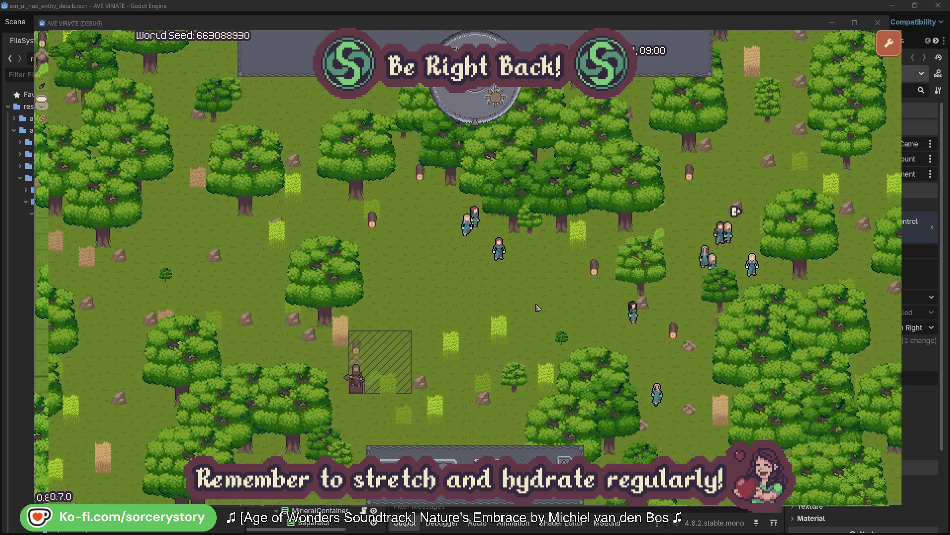
pyautogui.click(356, 346)
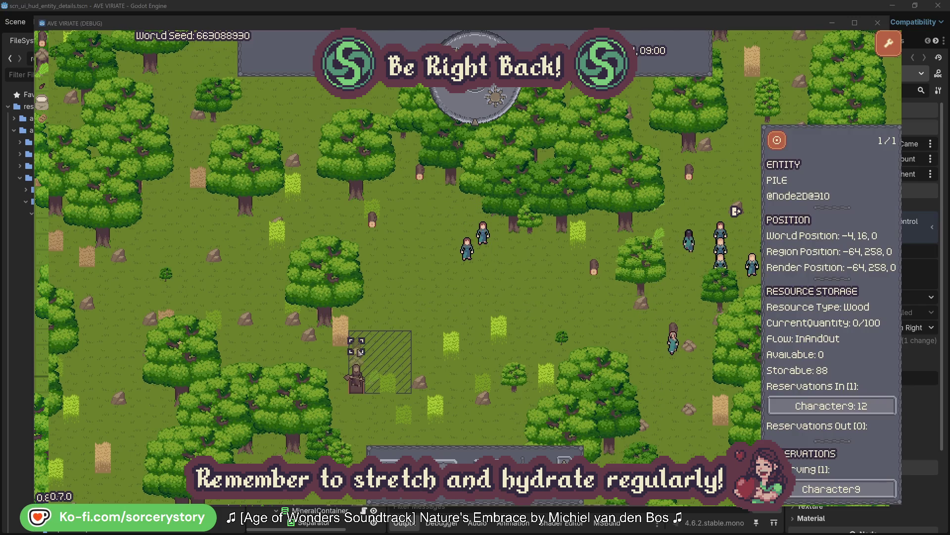
pyautogui.click(875, 409)
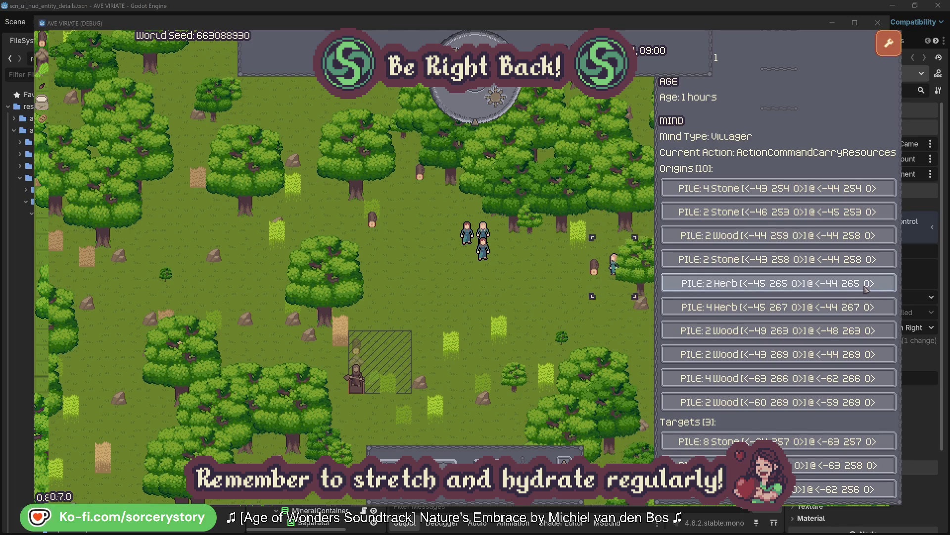
pyautogui.click(866, 287)
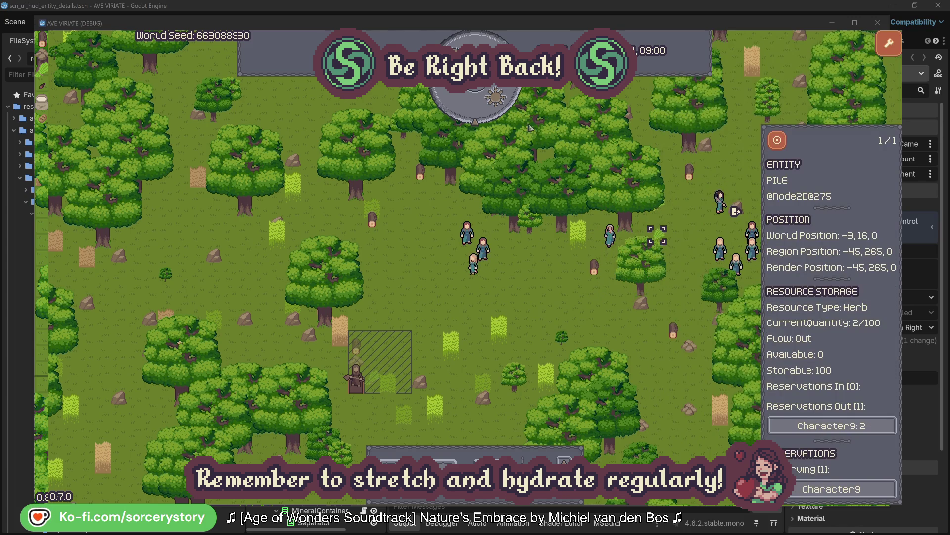
pyautogui.click(784, 146)
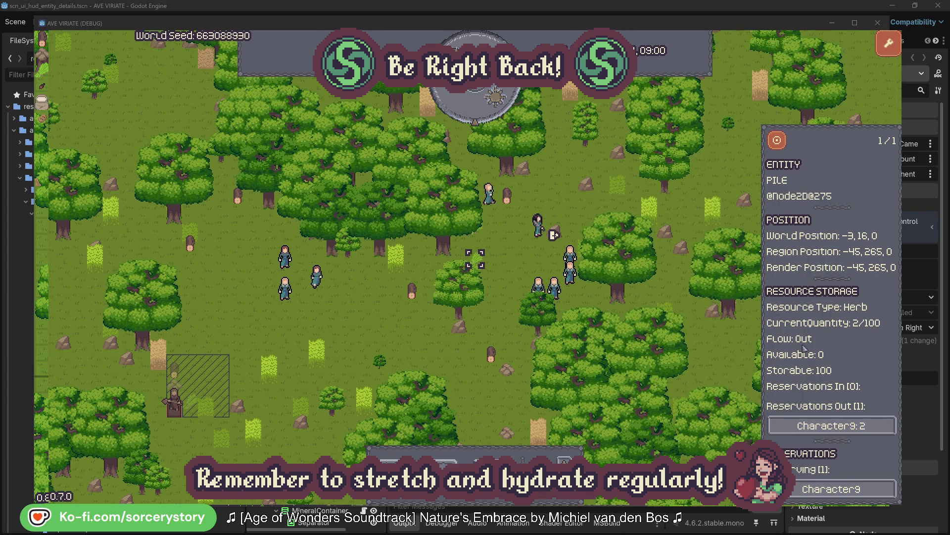
# Step: Locate one of Character9's Wood piles on the map, dismiss it, and select Character2
pyautogui.click(845, 427)
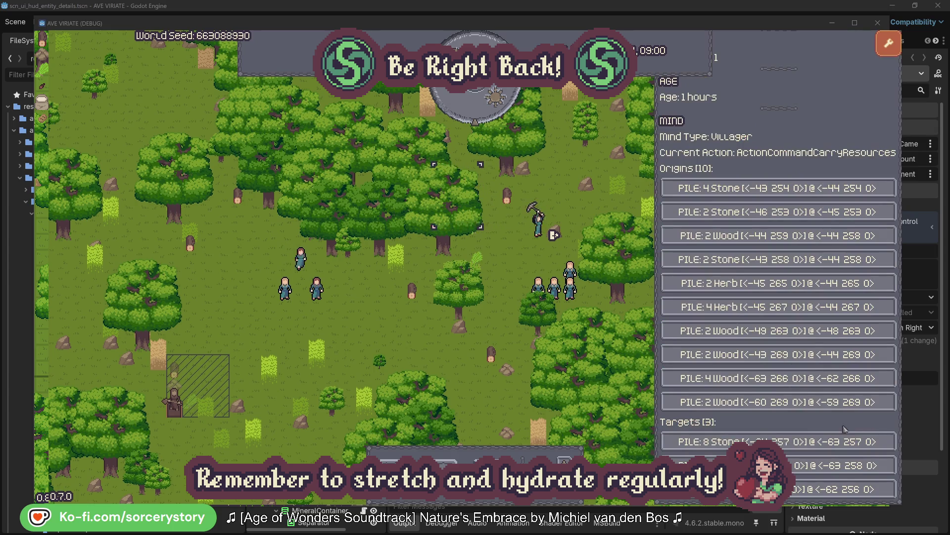
pyautogui.click(842, 466)
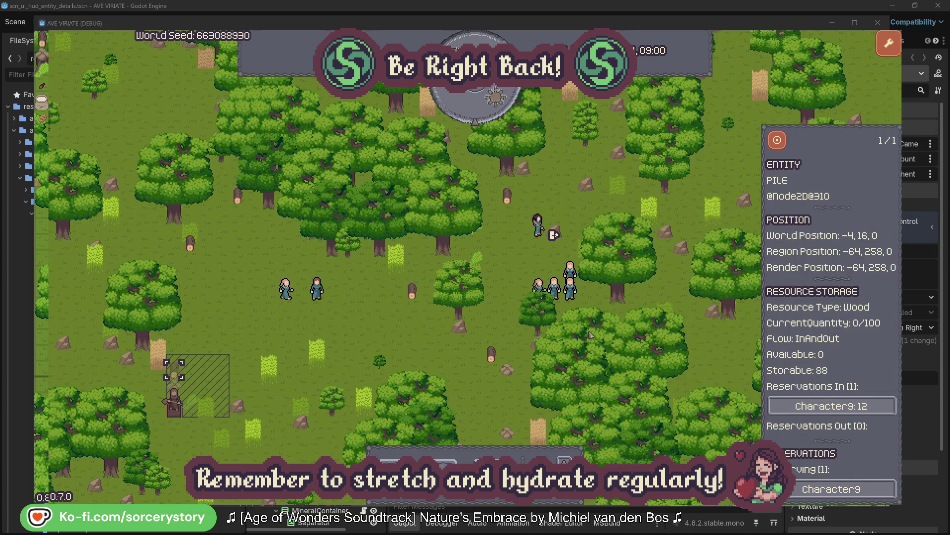
pyautogui.click(778, 144)
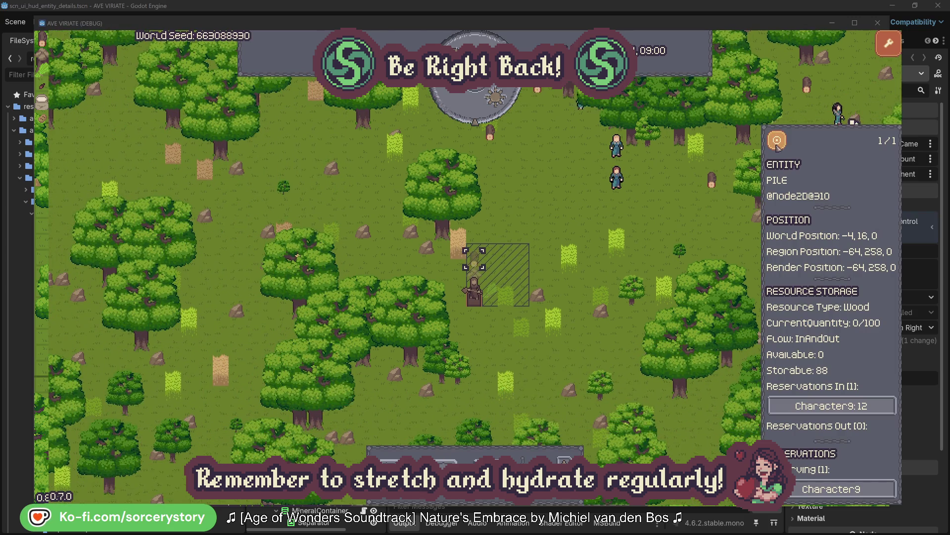
pyautogui.click(688, 220)
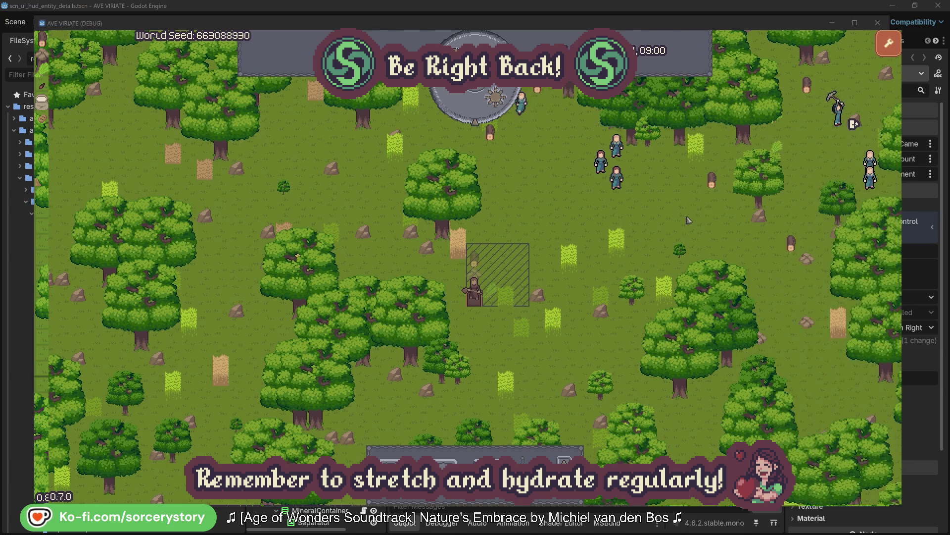
pyautogui.click(616, 178)
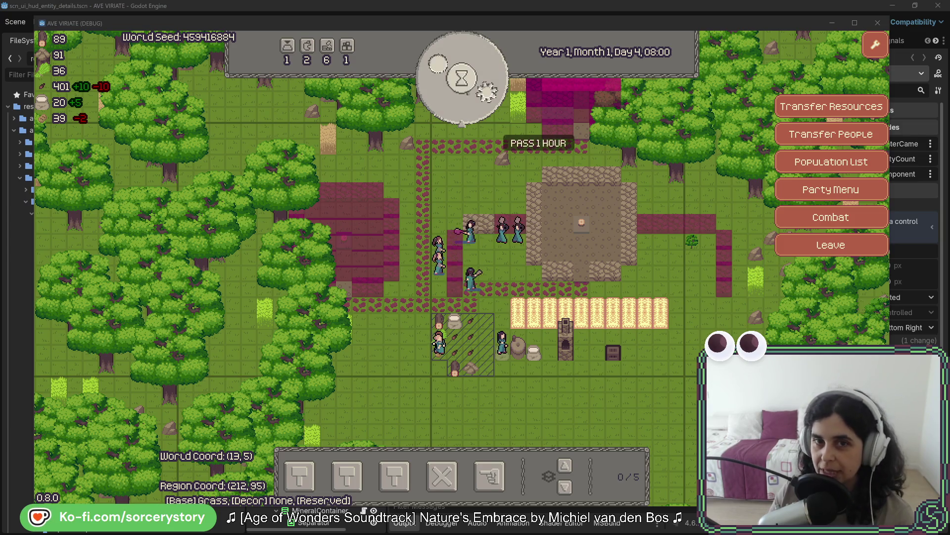
# Step: Pass ten single hours on the clock dial, moving Day 4 toward 20:00
pyautogui.click(480, 101)
pyautogui.click(480, 101)
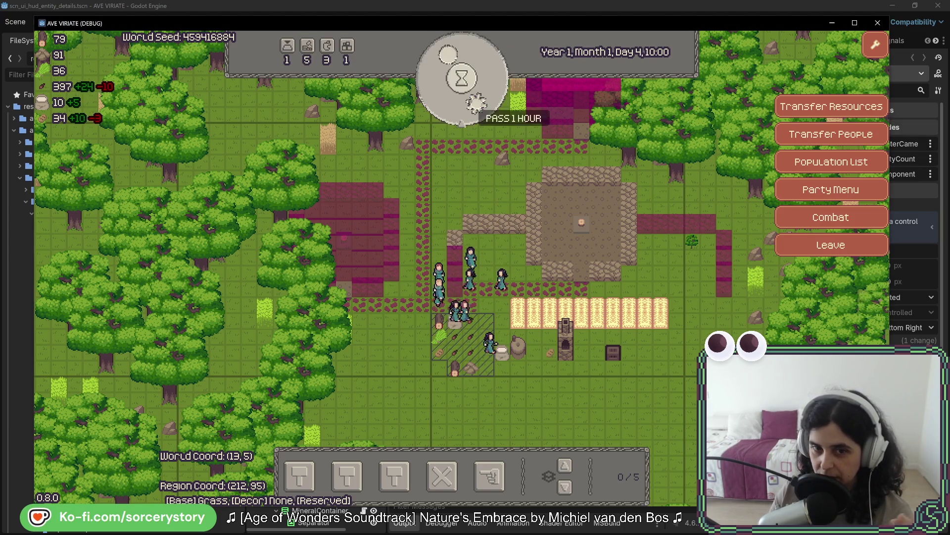
pyautogui.click(480, 101)
pyautogui.click(468, 101)
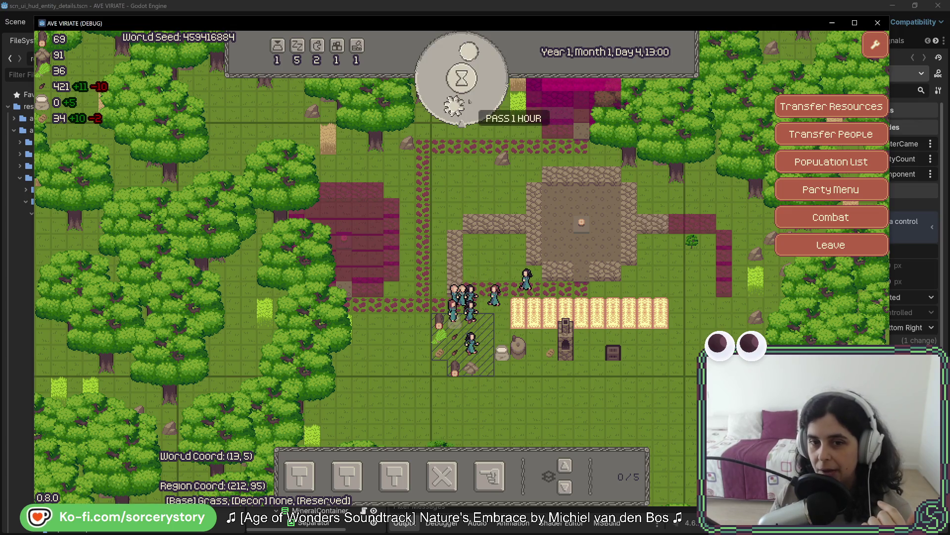
pyautogui.click(468, 101)
pyautogui.click(469, 102)
pyautogui.click(468, 102)
pyautogui.click(469, 101)
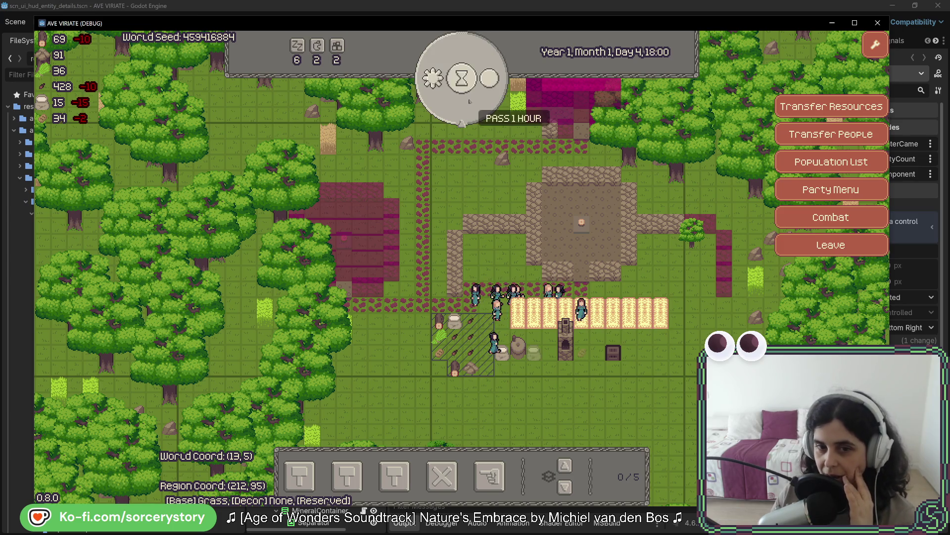
pyautogui.click(469, 101)
pyautogui.click(469, 102)
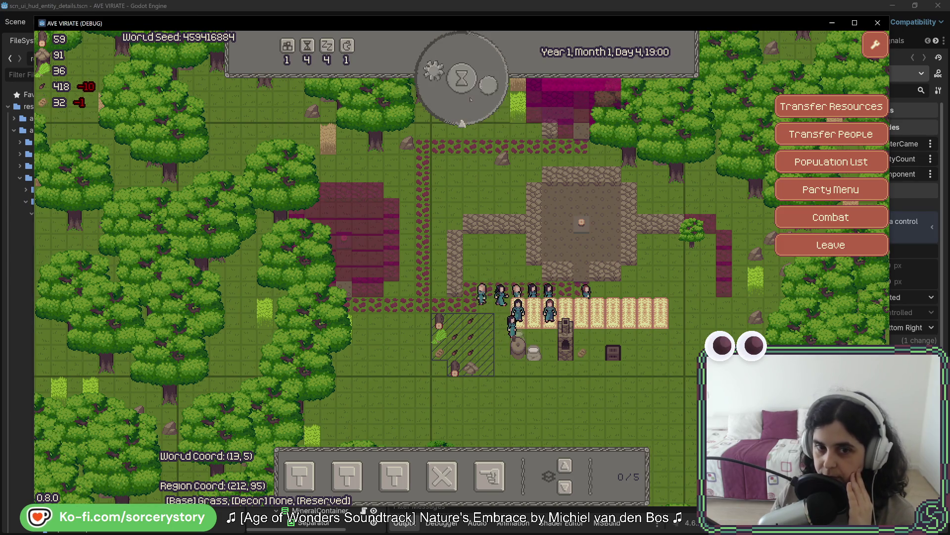
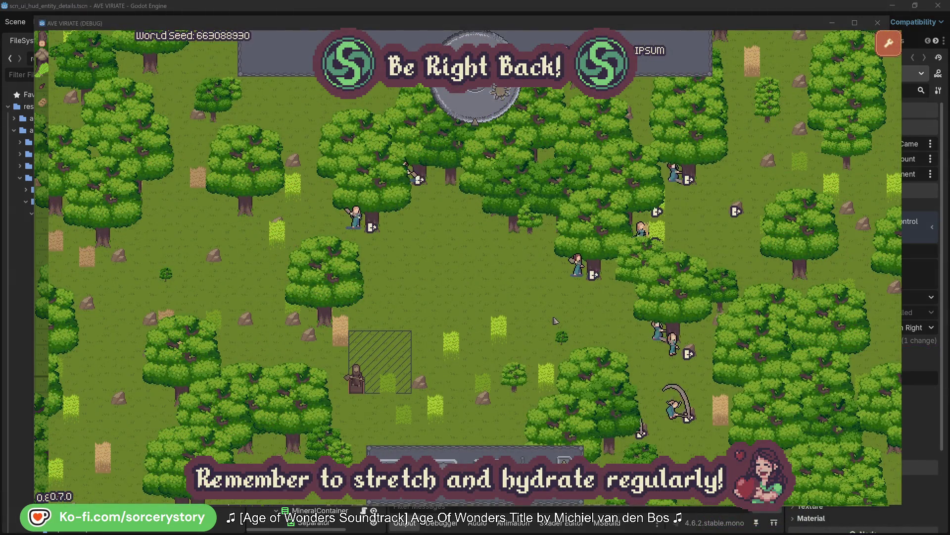
# Step: View details for villagers Character2 and Character0 and the oak trees each one targets
pyautogui.click(578, 268)
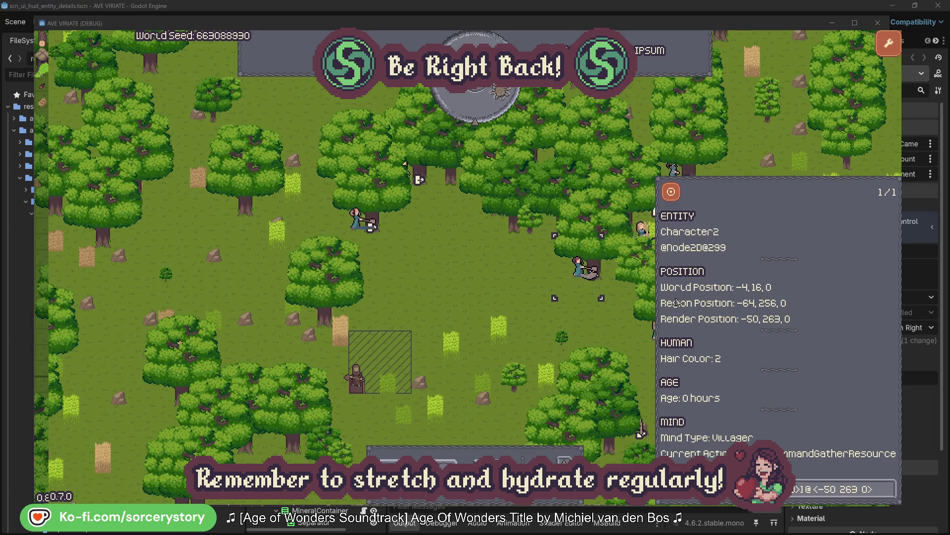
pyautogui.click(889, 493)
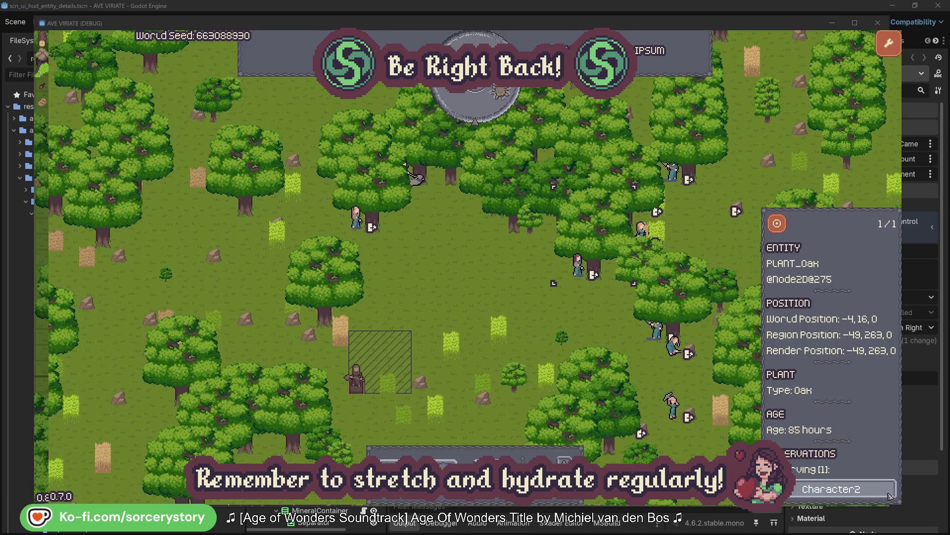
pyautogui.click(890, 494)
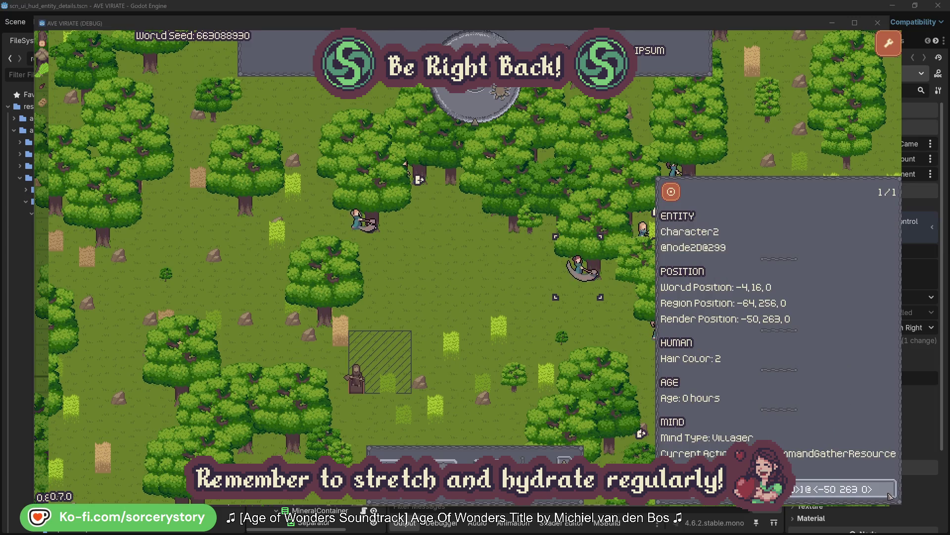
pyautogui.click(594, 330)
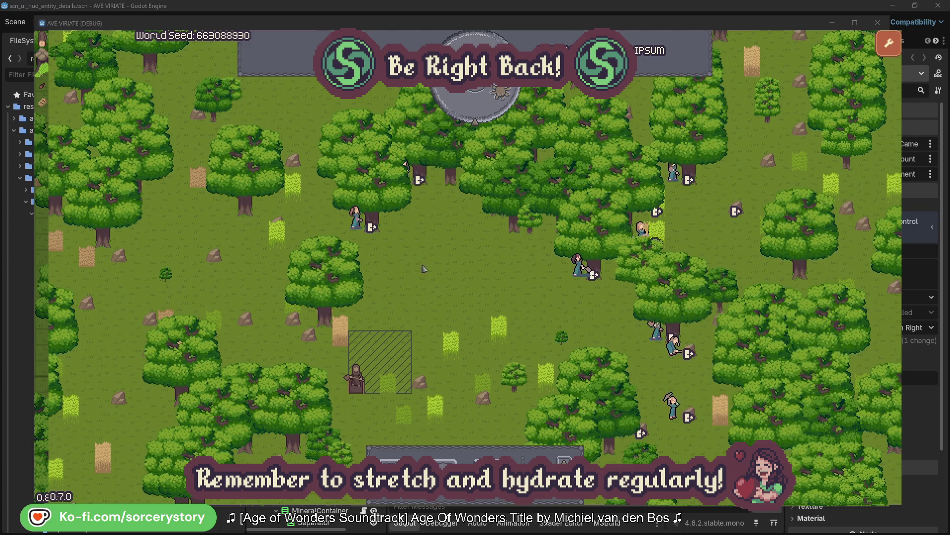
pyautogui.click(356, 218)
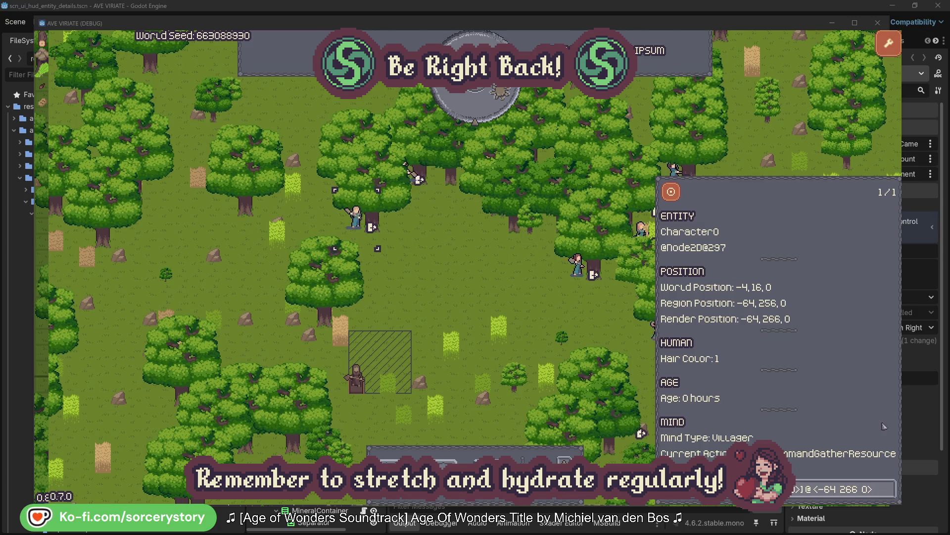
pyautogui.click(890, 488)
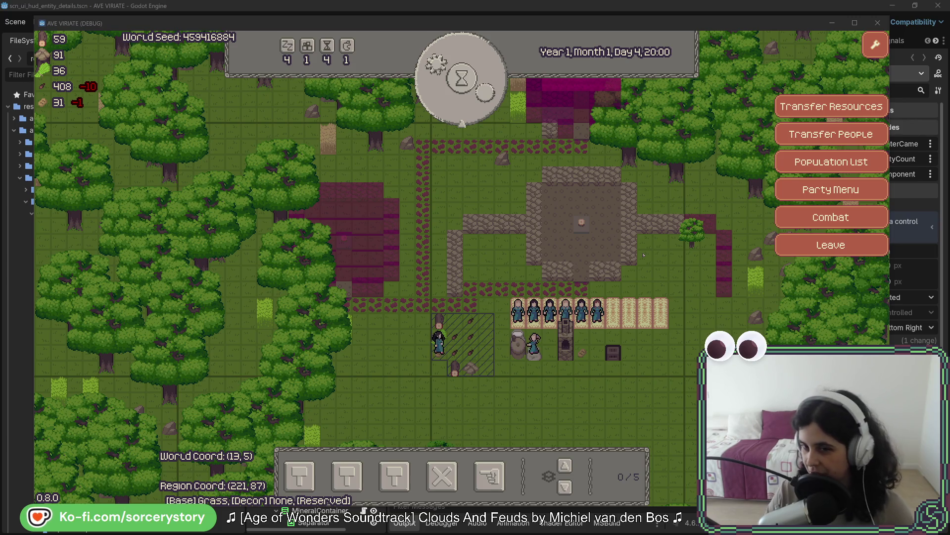
pyautogui.click(597, 312)
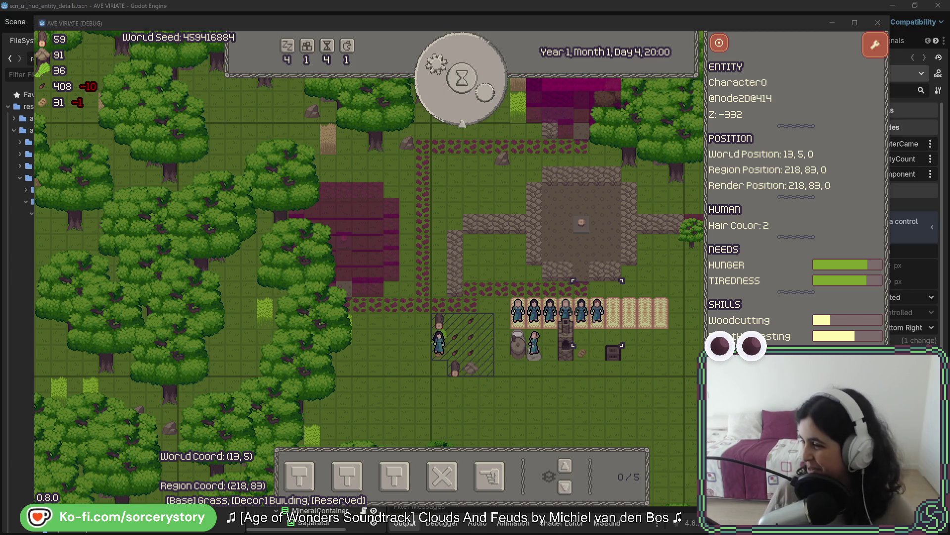
pyautogui.click(648, 368)
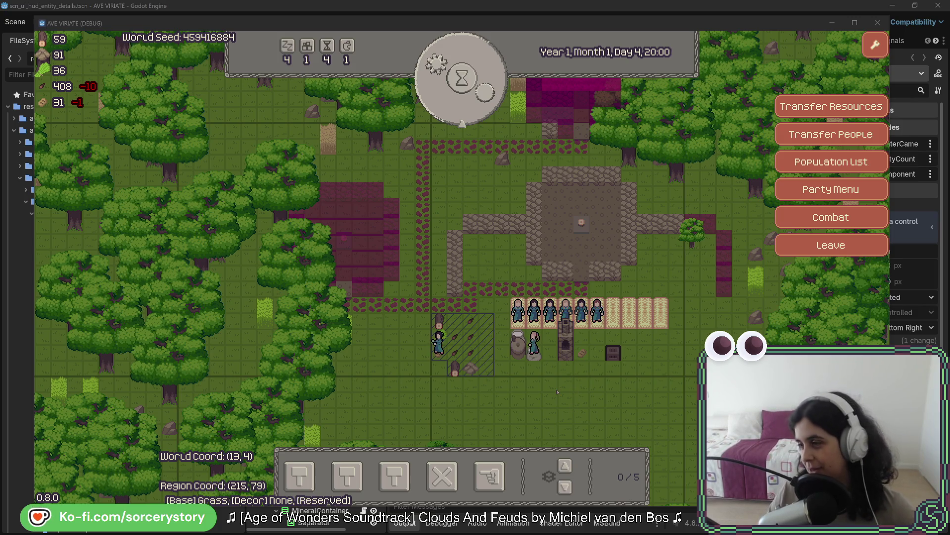
pyautogui.click(571, 397)
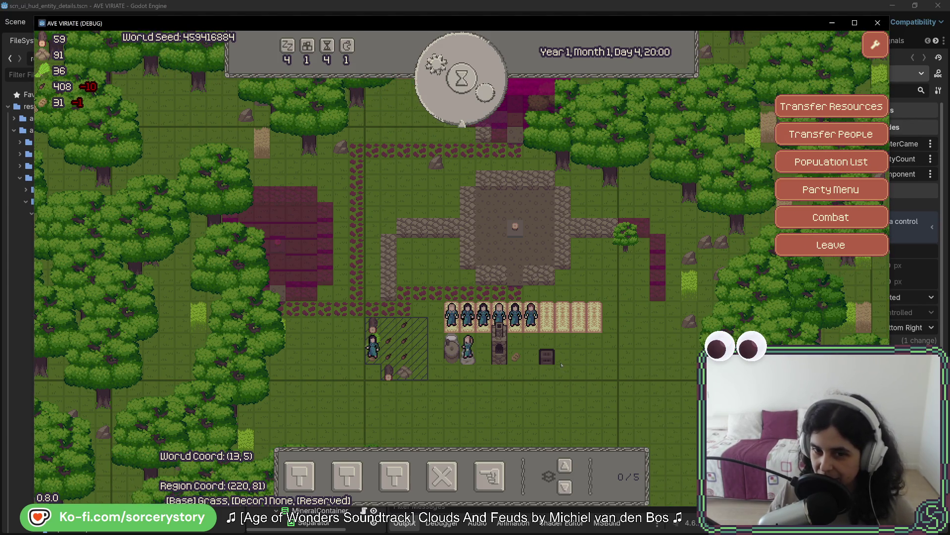
# Step: Show Character0's details and pass one hour so the clock reads Day 4, 21:00
pyautogui.click(531, 326)
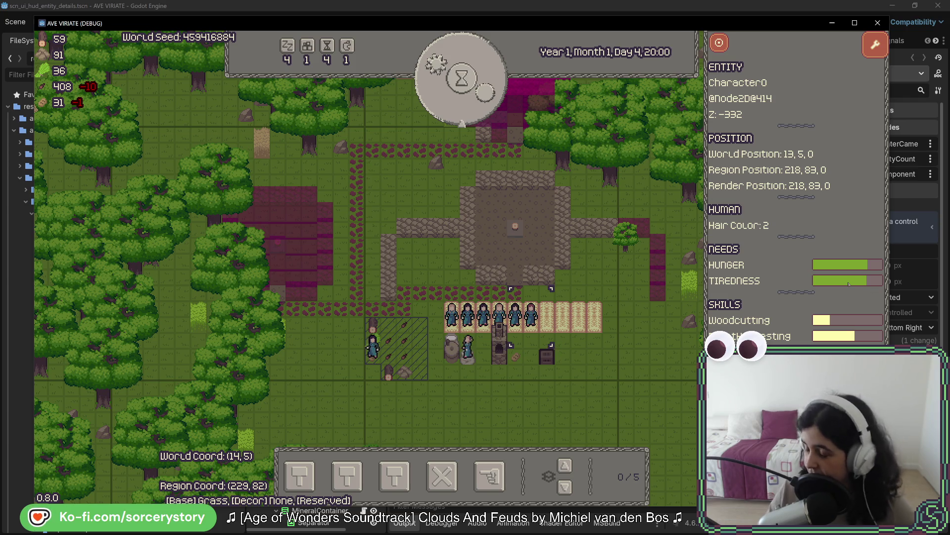
pyautogui.click(462, 78)
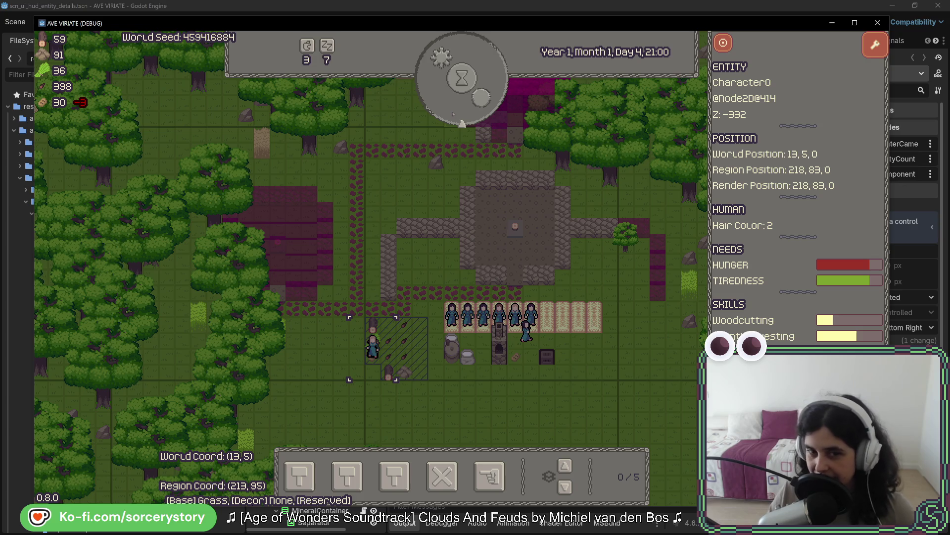
# Step: Pass hours one by one from 22:00 through the night to Day 5, 12:00
pyautogui.click(453, 114)
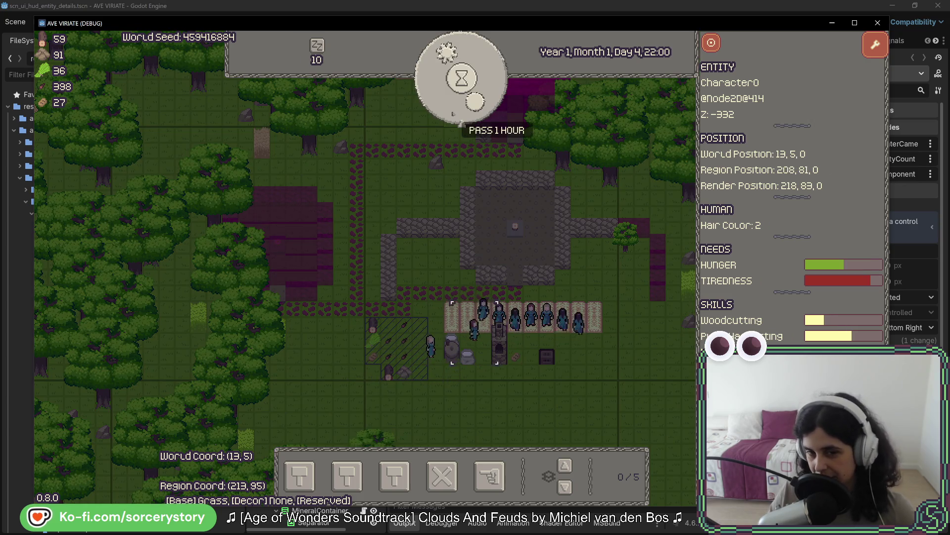
pyautogui.click(453, 114)
pyautogui.click(453, 114)
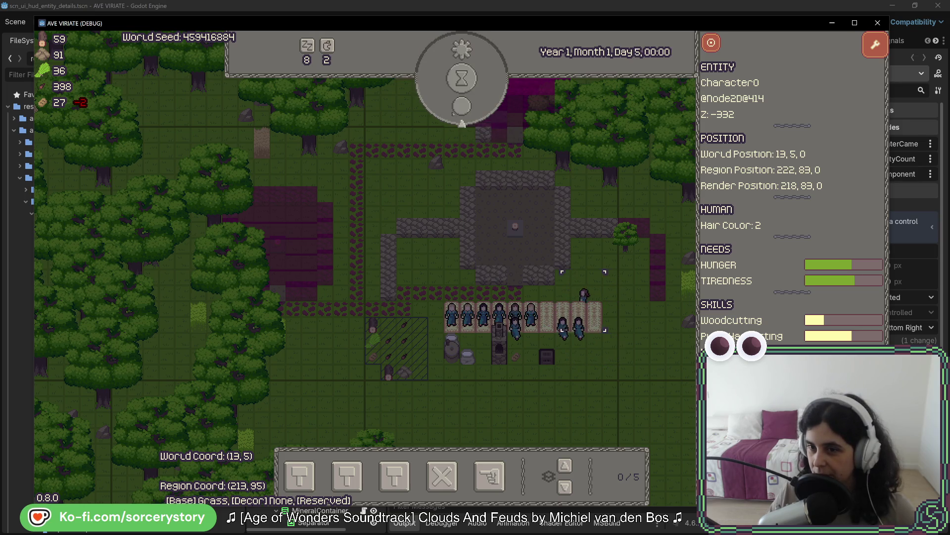
pyautogui.click(462, 123)
pyautogui.click(454, 114)
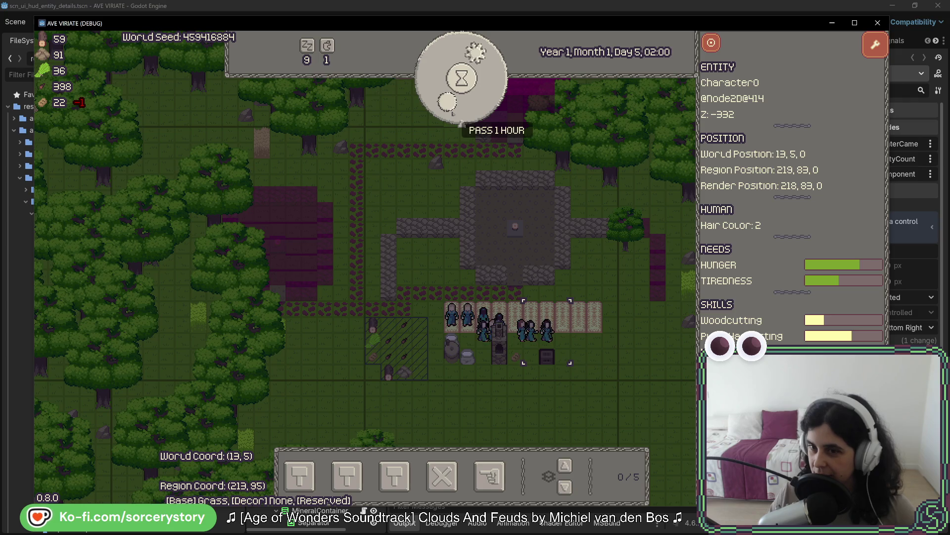
pyautogui.click(453, 114)
pyautogui.click(453, 114)
pyautogui.click(453, 114)
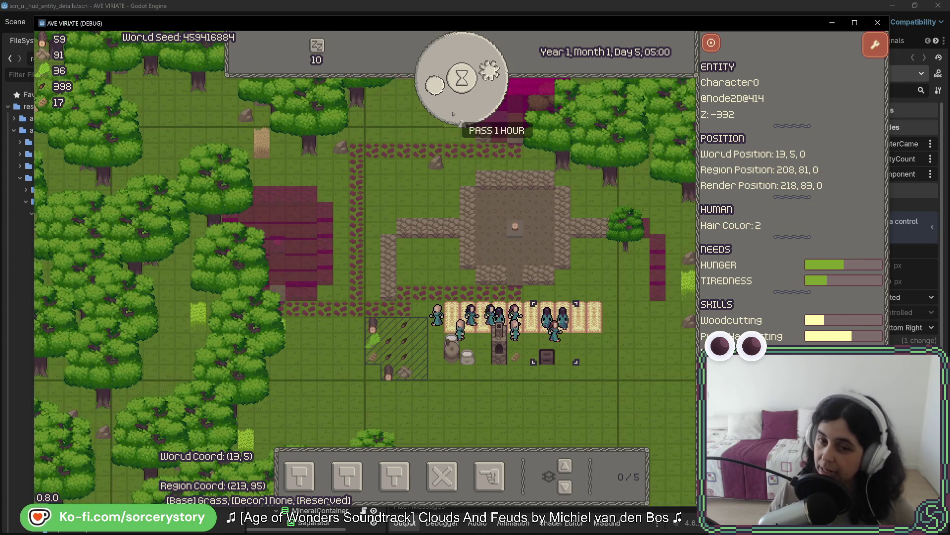
pyautogui.click(453, 114)
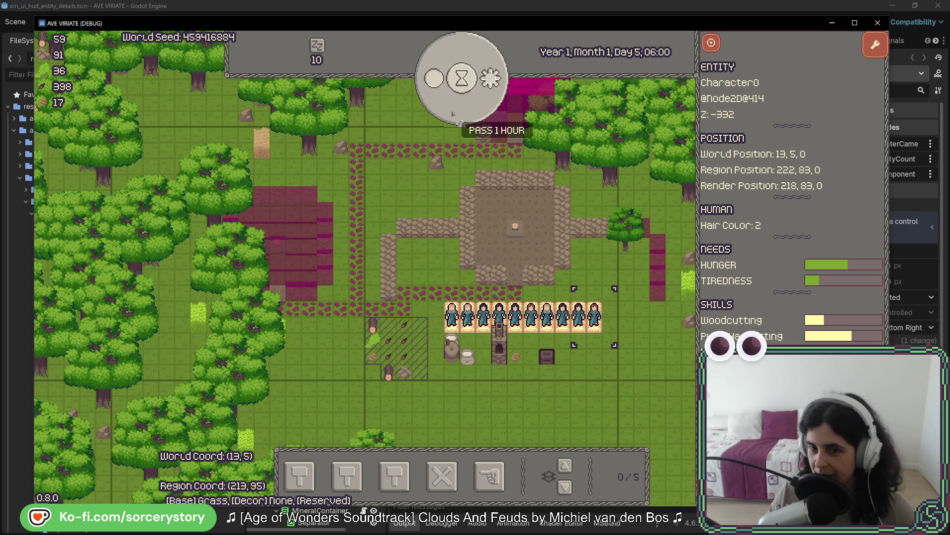
pyautogui.click(453, 114)
pyautogui.click(453, 114)
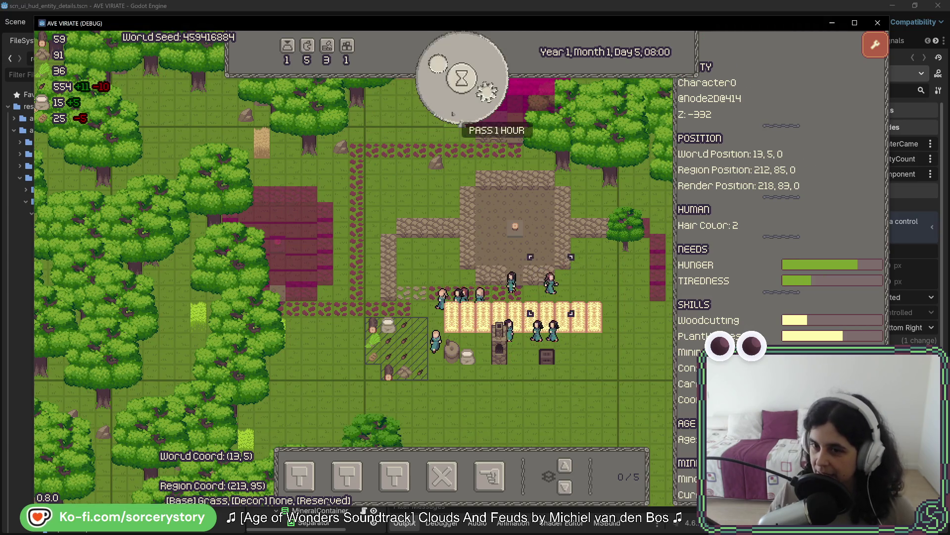
pyautogui.click(452, 114)
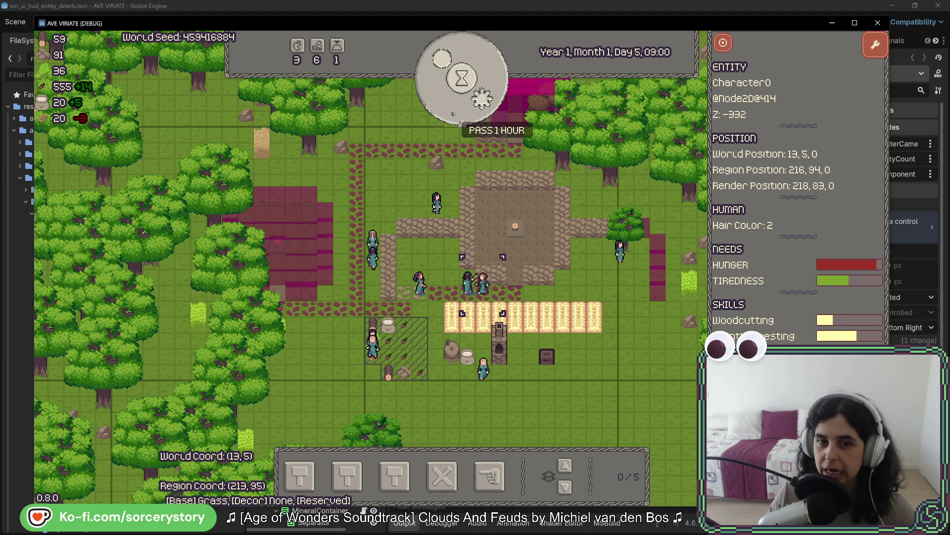
pyautogui.click(452, 113)
pyautogui.click(453, 113)
pyautogui.click(453, 114)
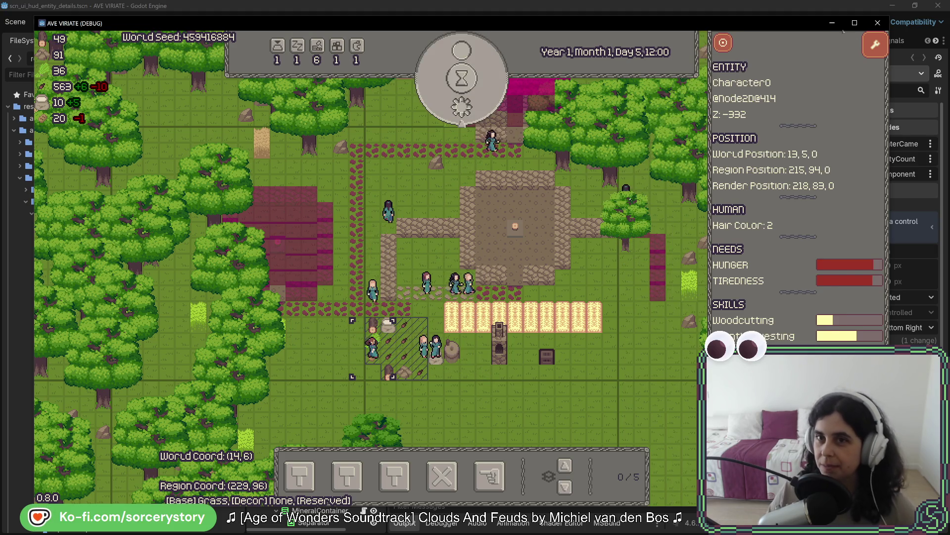
pyautogui.moveTo(763, 25); pyautogui.dragTo(482, 29)
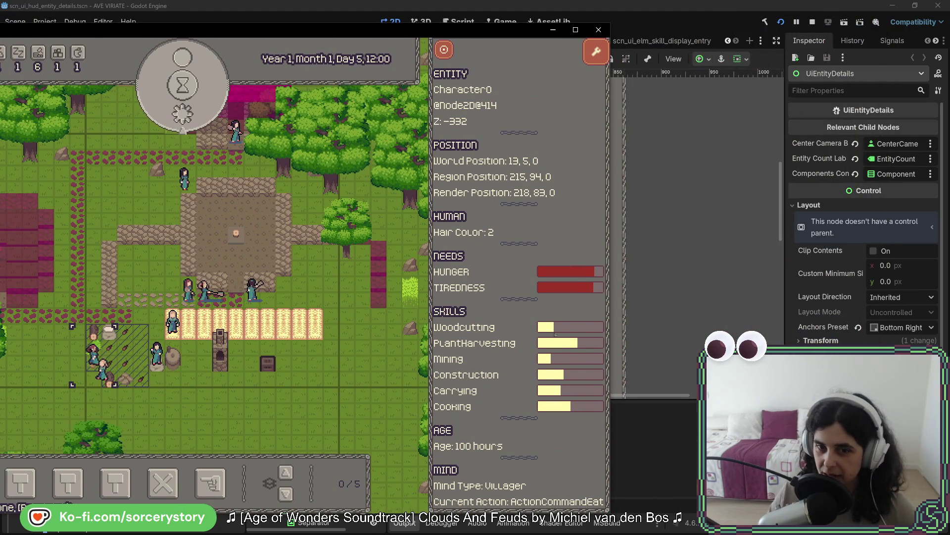
# Step: Hide and restore the details panel with Escape, move the game window back, then close the panel
pyautogui.press('Escape')
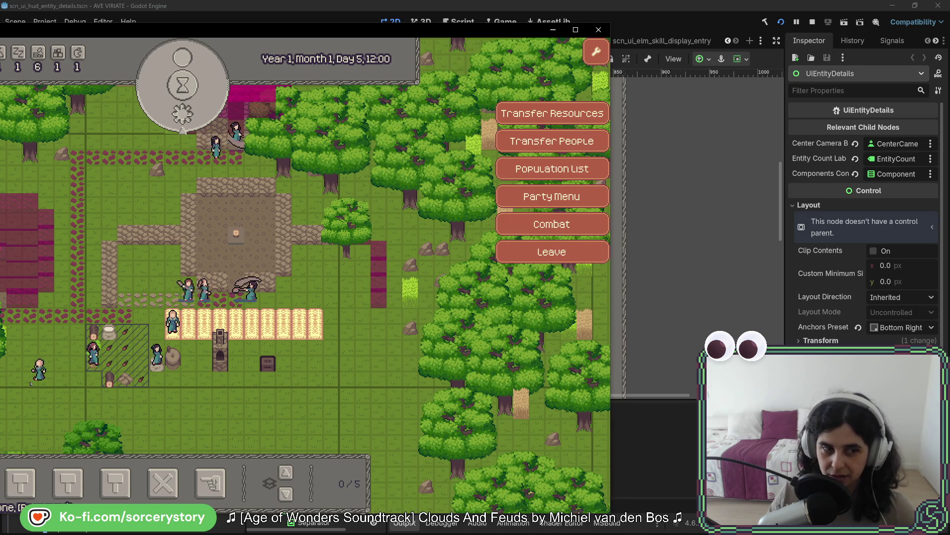
pyautogui.press('Escape')
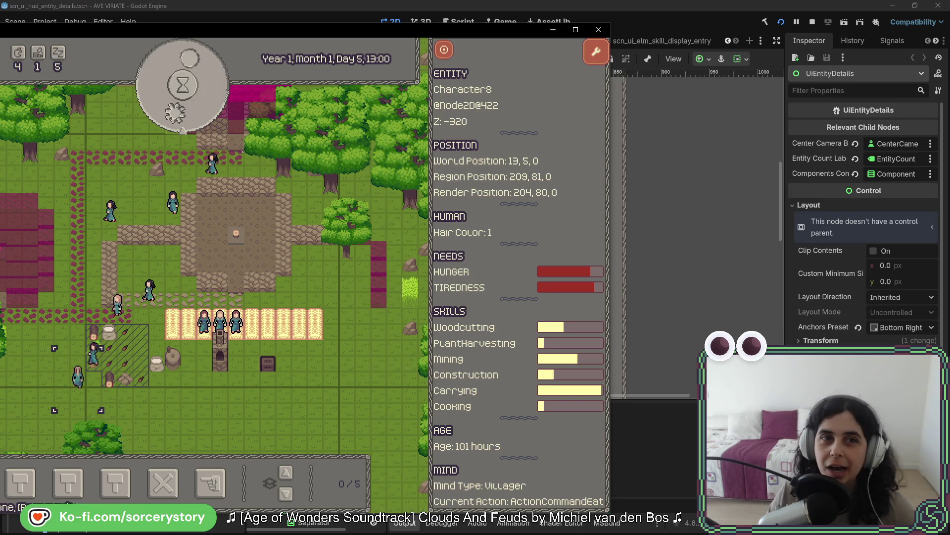
pyautogui.moveTo(327, 33)
pyautogui.mouseDown()
pyautogui.moveTo(600, 30)
pyautogui.moveTo(580, 22)
pyautogui.moveTo(598, 13)
pyautogui.mouseUp()
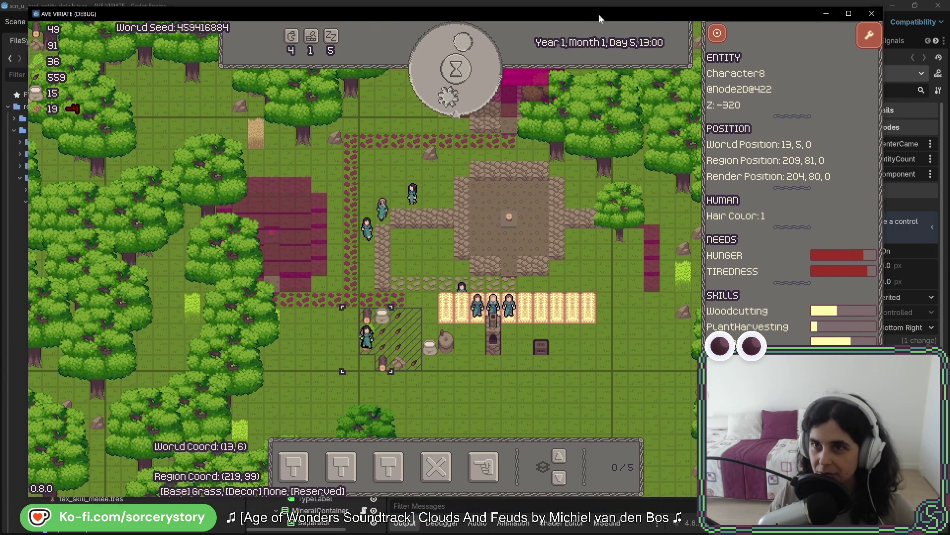
pyautogui.click(572, 242)
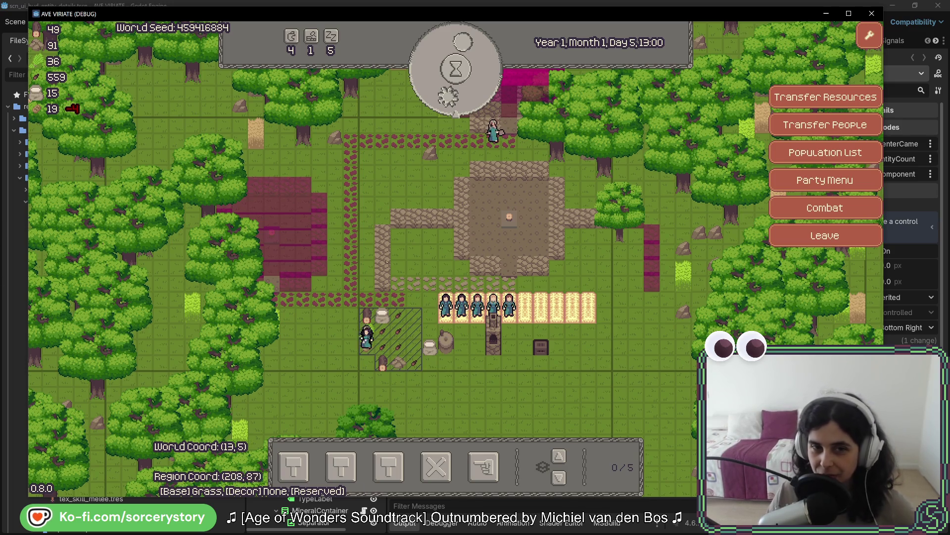
# Step: Pass one hour so the game clock reads Day 5, 14:00
pyautogui.click(466, 95)
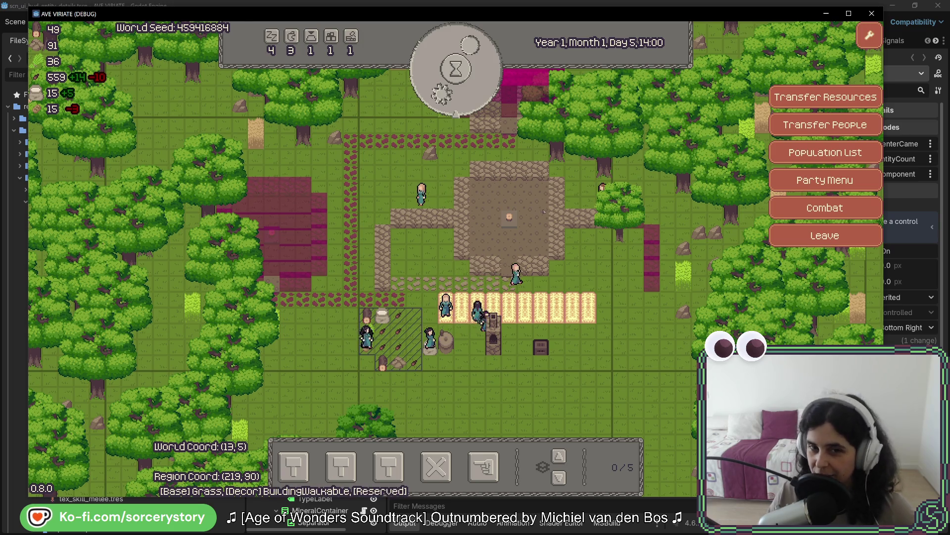
# Step: Pass hours repeatedly to advance the game clock from Day 5, 15:00 into Day 8
pyautogui.click(474, 87)
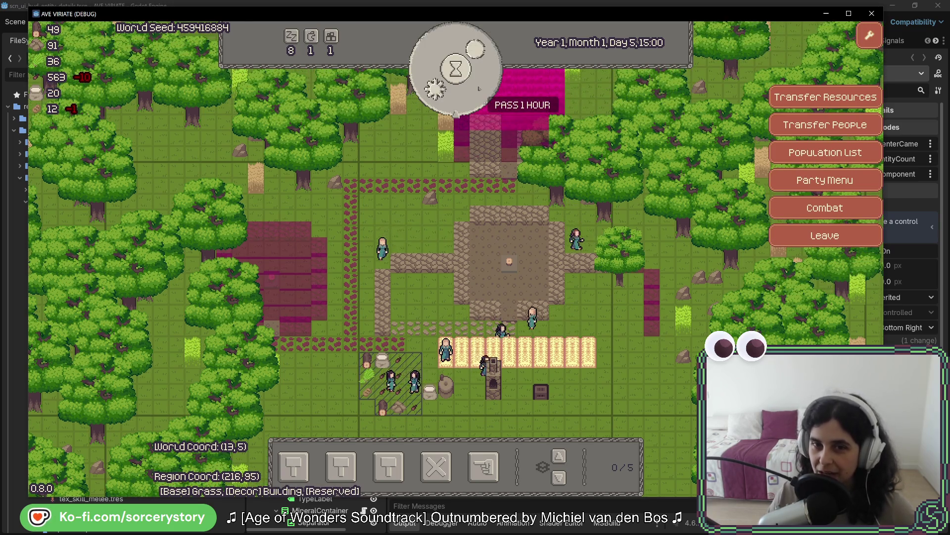
pyautogui.click(479, 88)
pyautogui.click(478, 88)
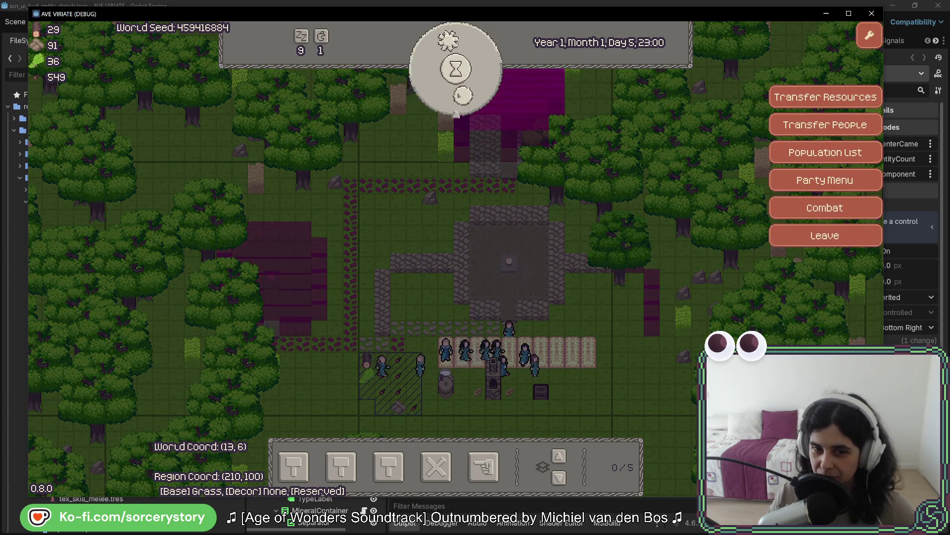
pyautogui.click(457, 96)
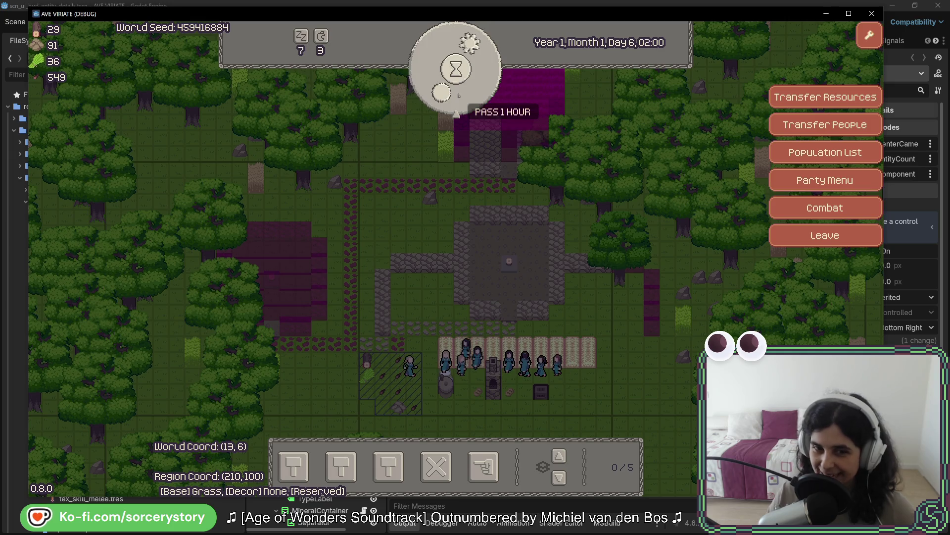
pyautogui.click(459, 95)
pyautogui.click(459, 96)
pyautogui.click(459, 95)
pyautogui.click(458, 95)
pyautogui.click(459, 96)
pyautogui.click(458, 96)
pyautogui.click(458, 95)
pyautogui.click(459, 96)
pyautogui.click(459, 95)
pyautogui.click(458, 96)
pyautogui.click(458, 96)
pyautogui.click(458, 95)
pyautogui.click(458, 96)
pyautogui.click(458, 95)
pyautogui.click(458, 95)
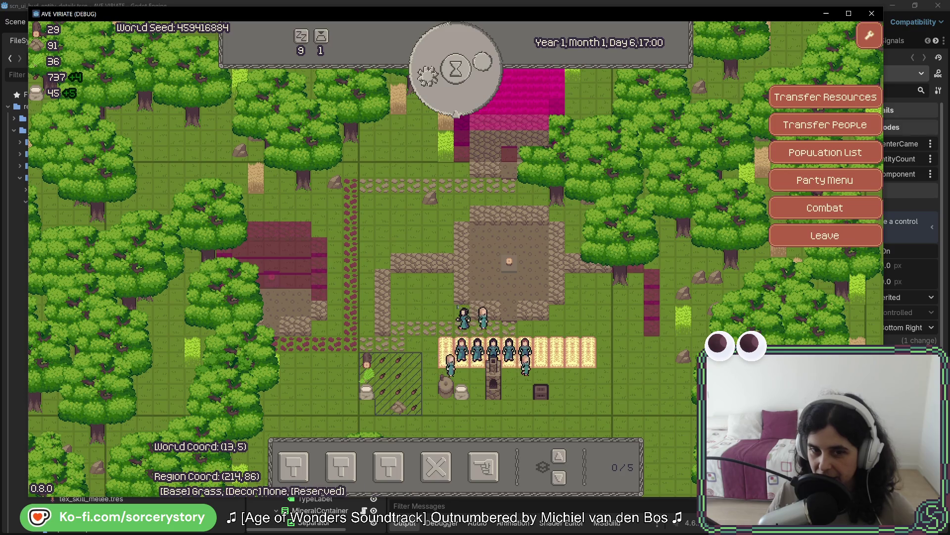
pyautogui.click(468, 99)
pyautogui.click(467, 99)
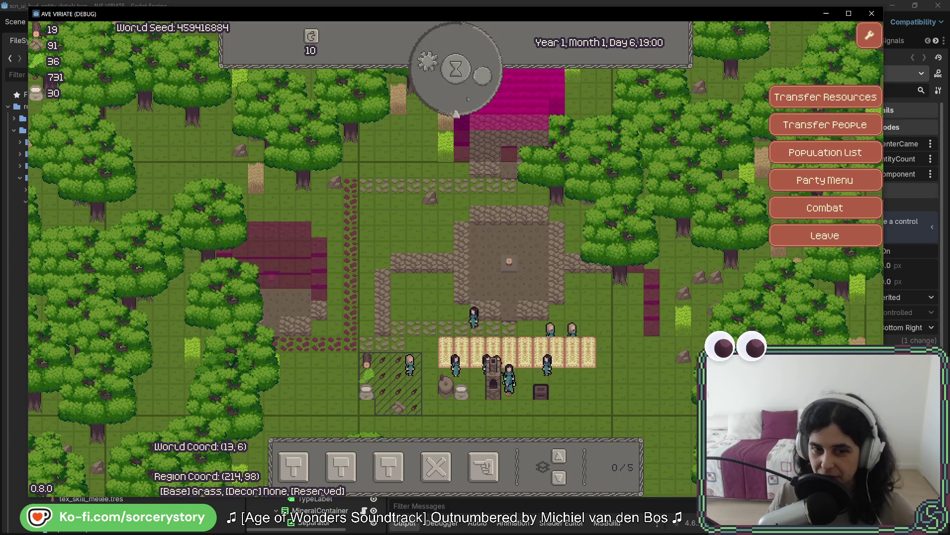
pyautogui.click(468, 99)
pyautogui.click(468, 99)
pyautogui.click(468, 99)
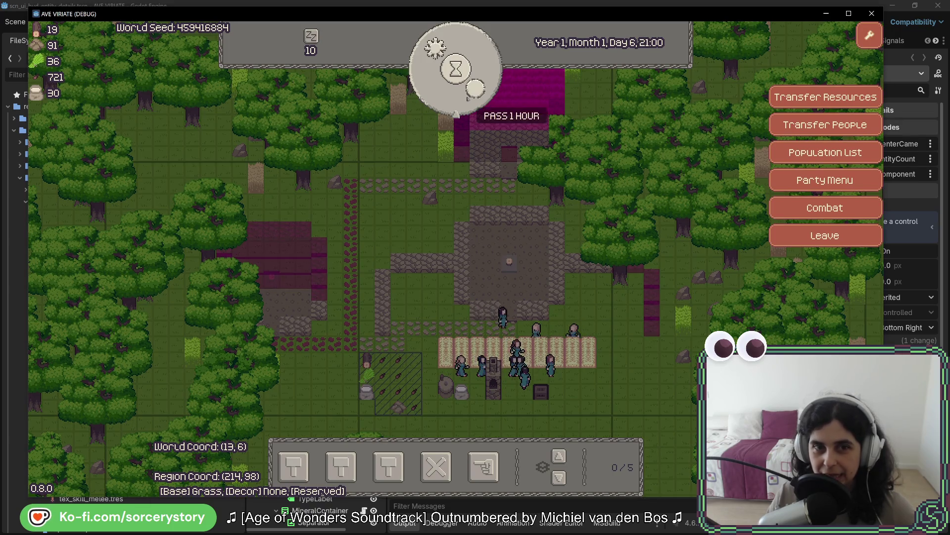
pyautogui.click(468, 99)
pyautogui.click(468, 99)
pyautogui.click(468, 99)
pyautogui.click(468, 99)
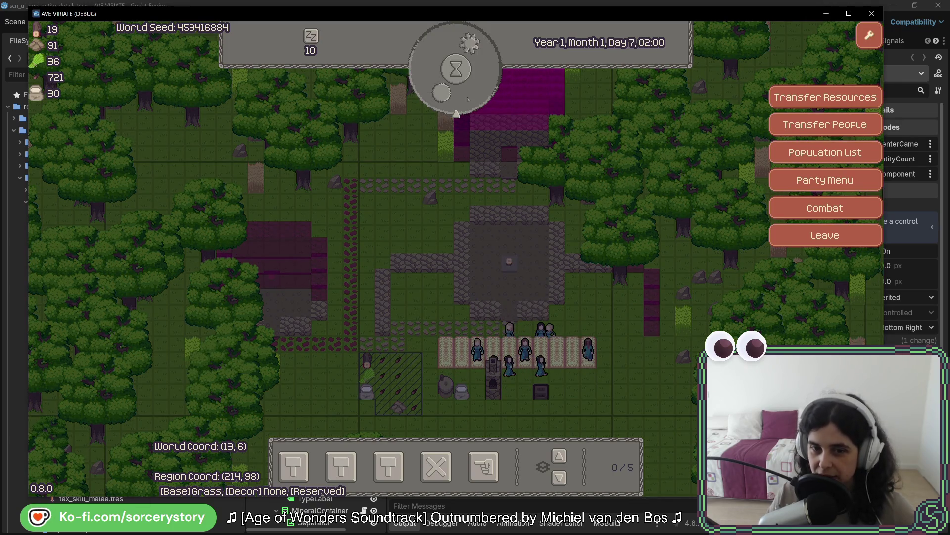
pyautogui.click(467, 99)
pyautogui.click(468, 99)
pyautogui.click(468, 99)
pyautogui.click(467, 99)
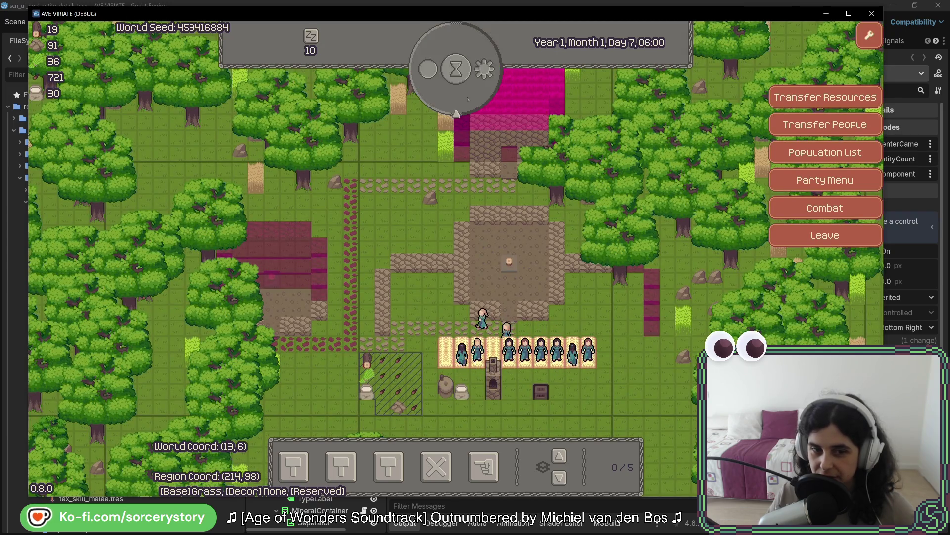
pyautogui.click(468, 99)
pyautogui.click(468, 99)
pyautogui.click(468, 99)
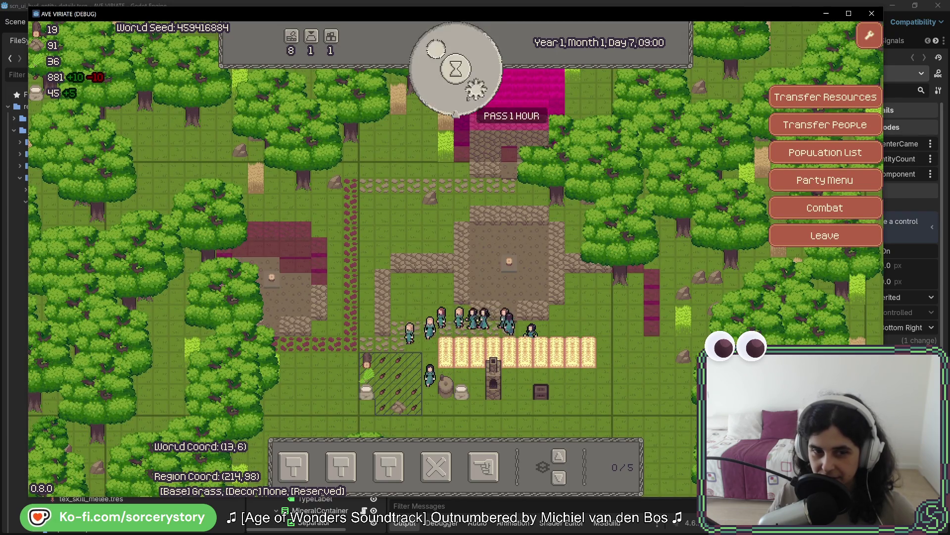
pyautogui.click(468, 99)
pyautogui.click(468, 99)
pyautogui.click(468, 99)
pyautogui.click(468, 99)
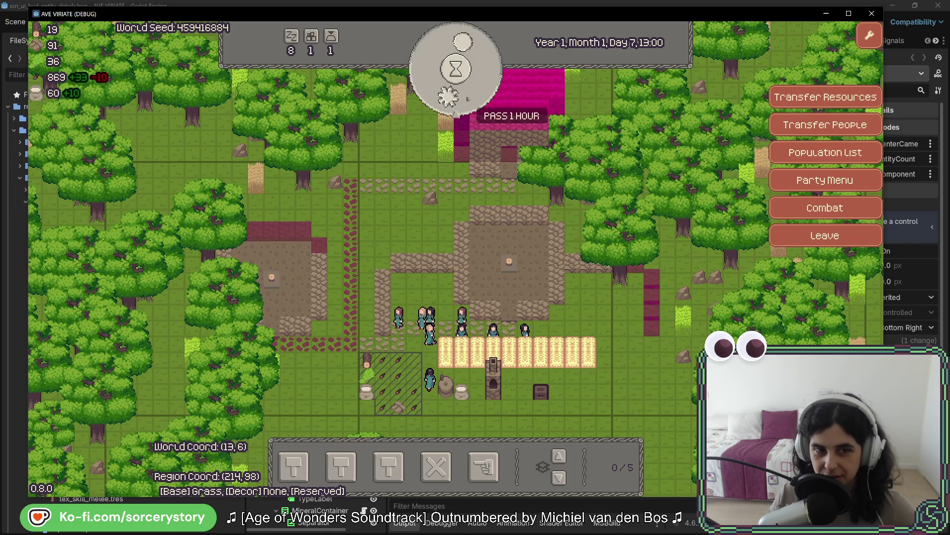
pyautogui.click(475, 95)
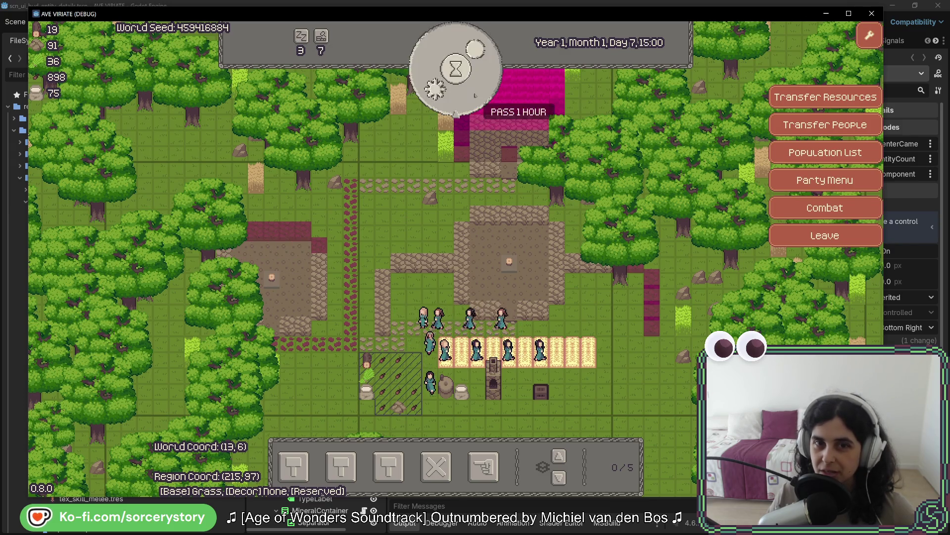
pyautogui.click(475, 96)
pyautogui.click(474, 96)
pyautogui.click(475, 96)
pyautogui.click(474, 95)
pyautogui.click(475, 96)
pyautogui.click(475, 96)
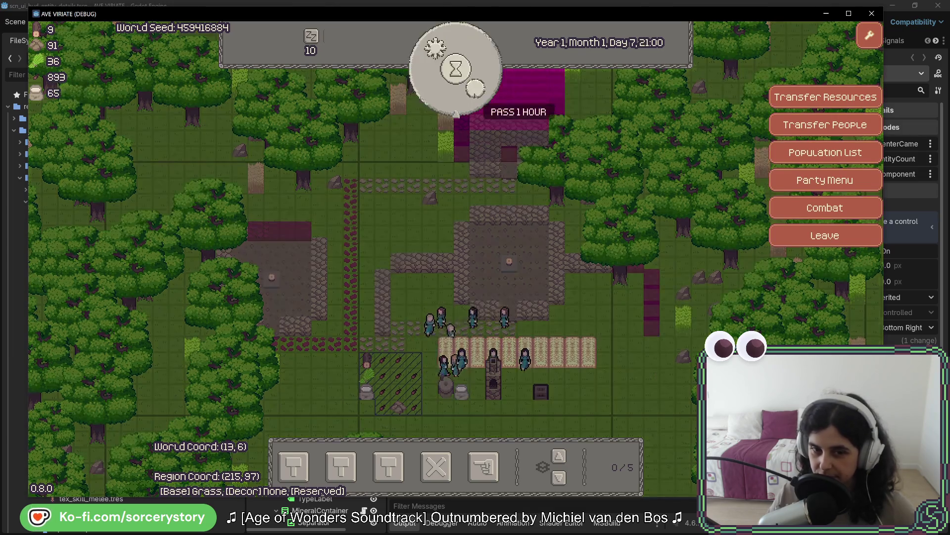
pyautogui.click(475, 95)
pyautogui.click(475, 95)
pyautogui.click(475, 95)
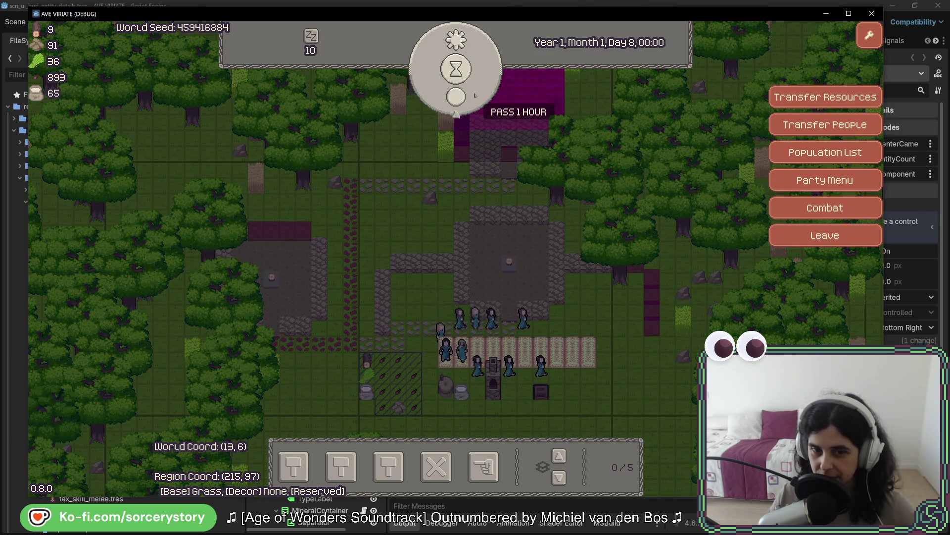
pyautogui.click(475, 95)
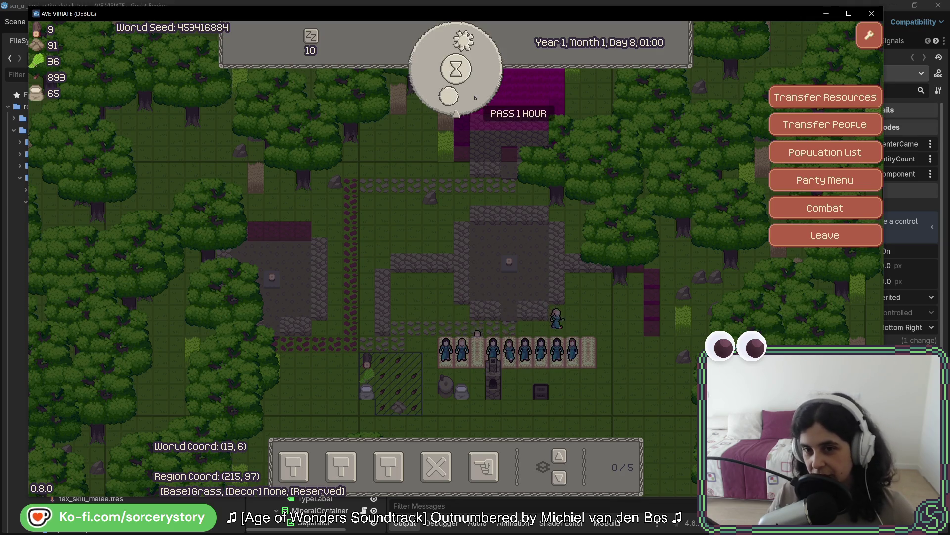
# Step: Pan the map over the forest and back, pass another hour, and open house-building options
pyautogui.press('w')
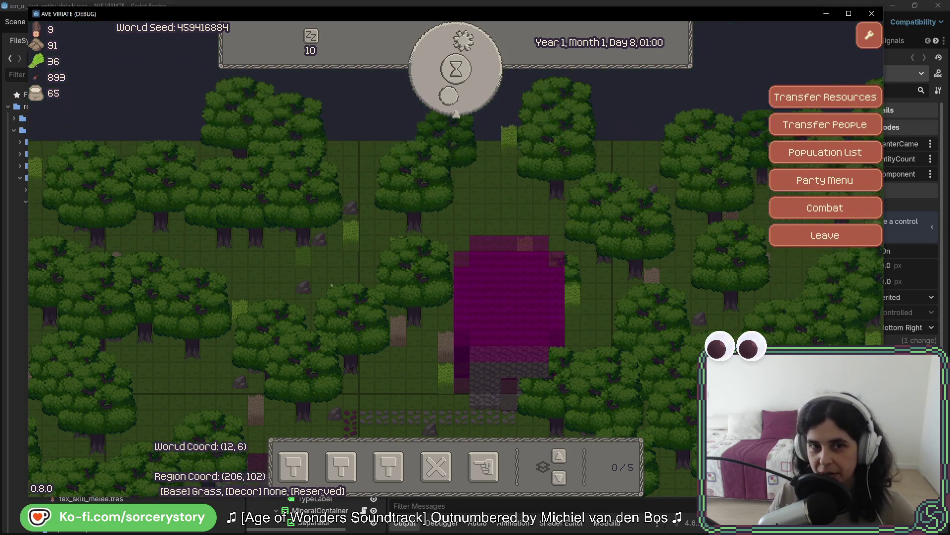
pyautogui.press('d')
pyautogui.press('s')
pyautogui.press('s')
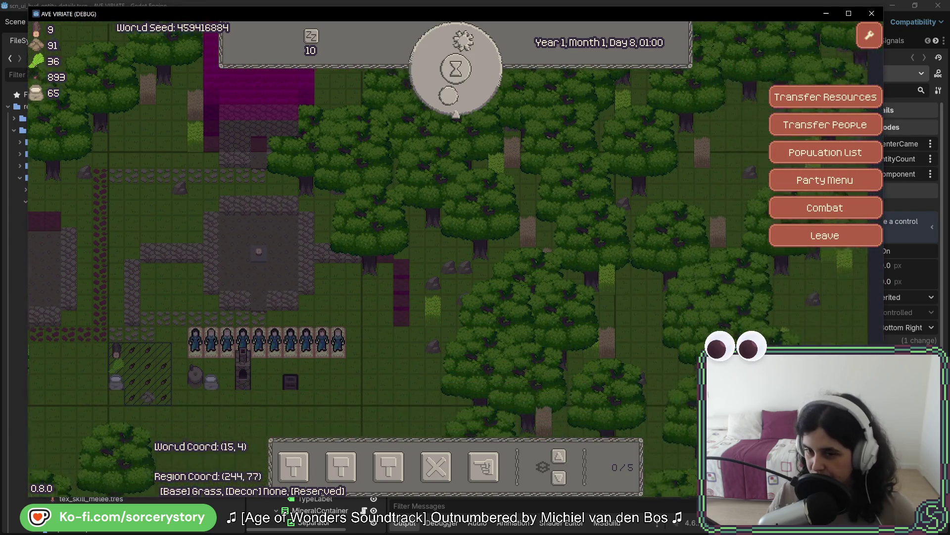
pyautogui.press('w')
pyautogui.press('a')
pyautogui.click(460, 99)
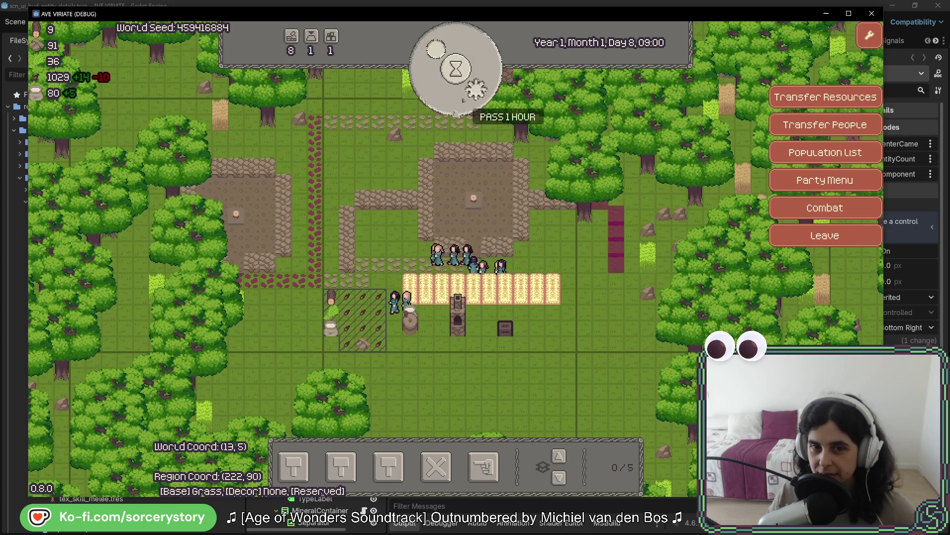
pyautogui.click(471, 97)
pyautogui.click(389, 466)
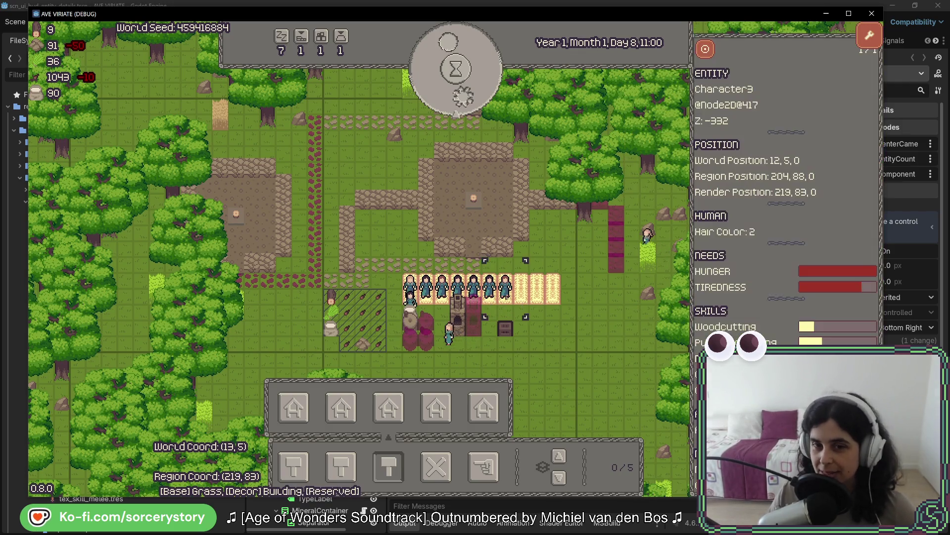
# Step: Dismiss Character3's details and pass hours until the clock reads Day 8, 20:00
pyautogui.click(452, 98)
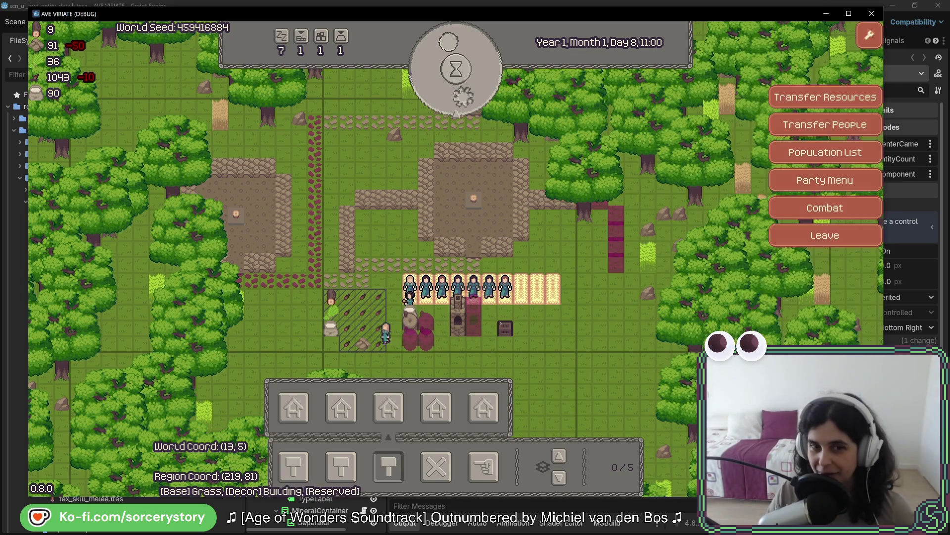
pyautogui.click(424, 106)
# Step: Pass hours repeatedly from Day 8 evening through Day 9 into Day 10
pyautogui.click(424, 106)
pyautogui.click(424, 106)
pyautogui.click(423, 106)
pyautogui.click(424, 106)
pyautogui.click(424, 106)
pyautogui.click(424, 106)
pyautogui.click(424, 106)
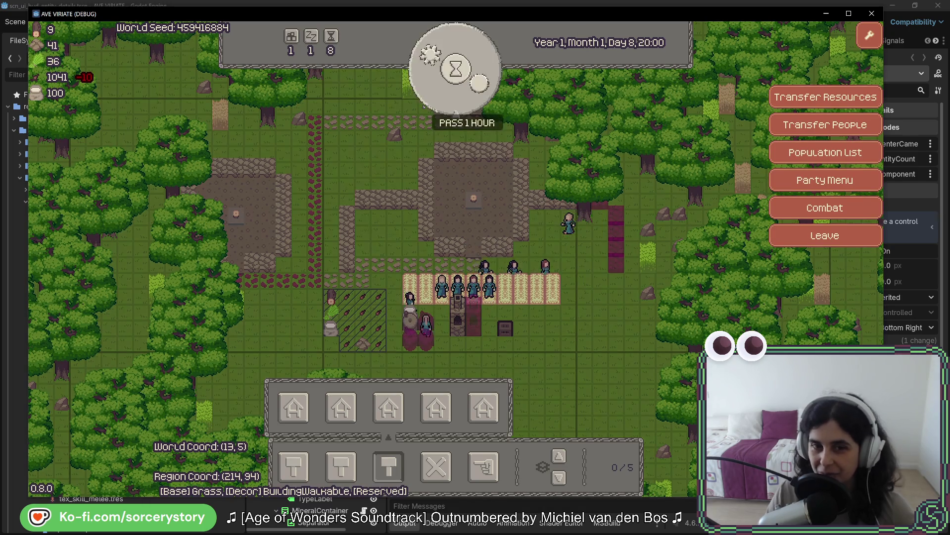
pyautogui.click(424, 106)
pyautogui.click(424, 106)
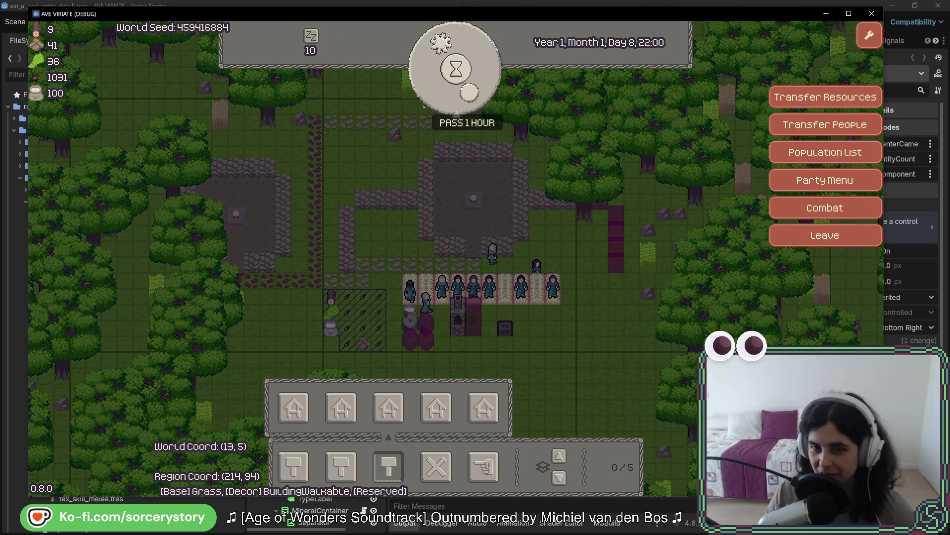
pyautogui.click(423, 106)
pyautogui.click(424, 106)
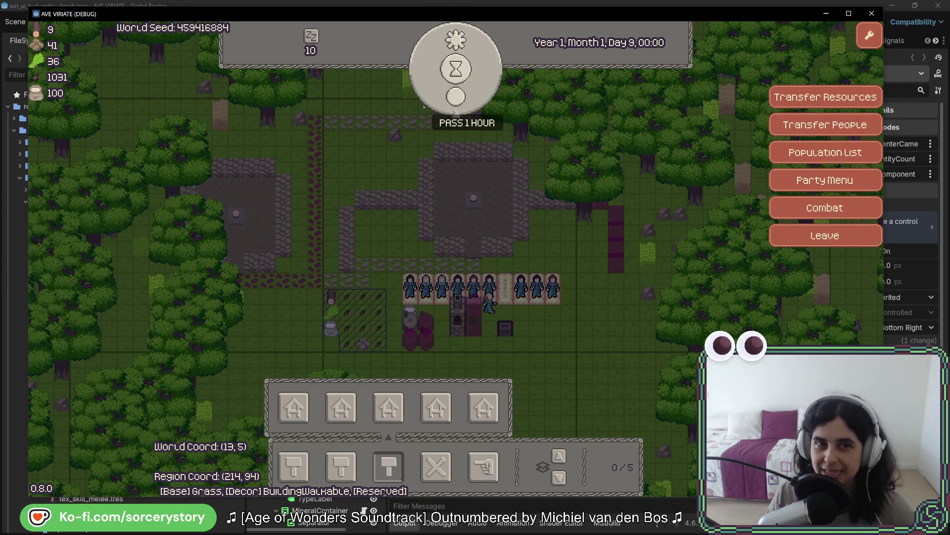
pyautogui.click(424, 105)
pyautogui.click(423, 106)
pyautogui.click(424, 106)
pyautogui.click(424, 106)
pyautogui.click(424, 106)
pyautogui.click(424, 106)
pyautogui.click(423, 106)
pyautogui.click(424, 106)
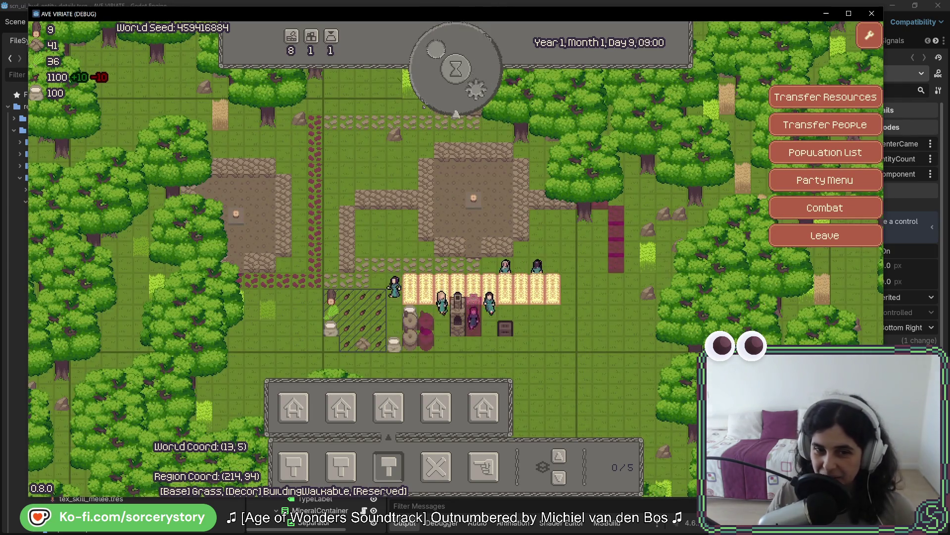
pyautogui.click(423, 106)
pyautogui.click(423, 106)
pyautogui.click(423, 106)
pyautogui.click(423, 106)
pyautogui.click(424, 106)
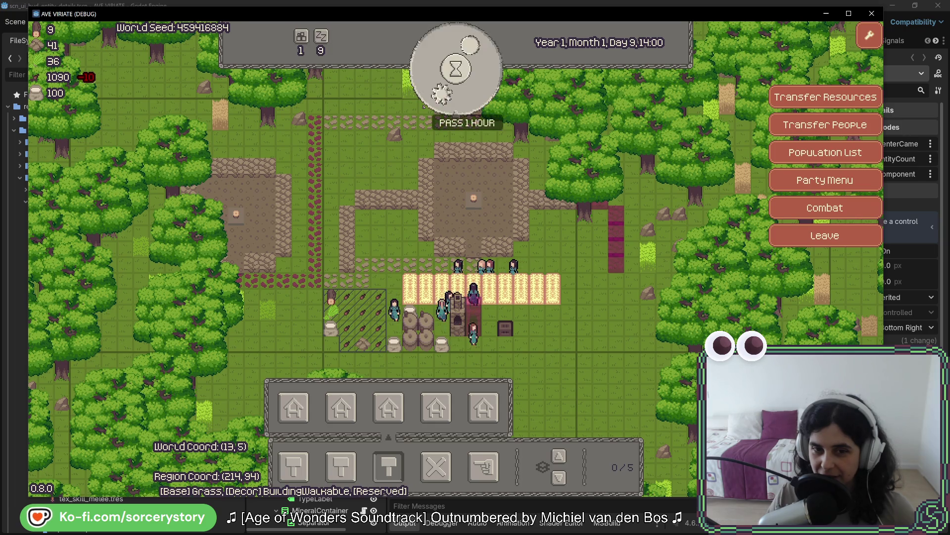
pyautogui.click(423, 106)
pyautogui.click(424, 106)
pyautogui.click(423, 106)
pyautogui.click(424, 106)
pyautogui.click(423, 106)
pyautogui.click(423, 106)
pyautogui.click(424, 106)
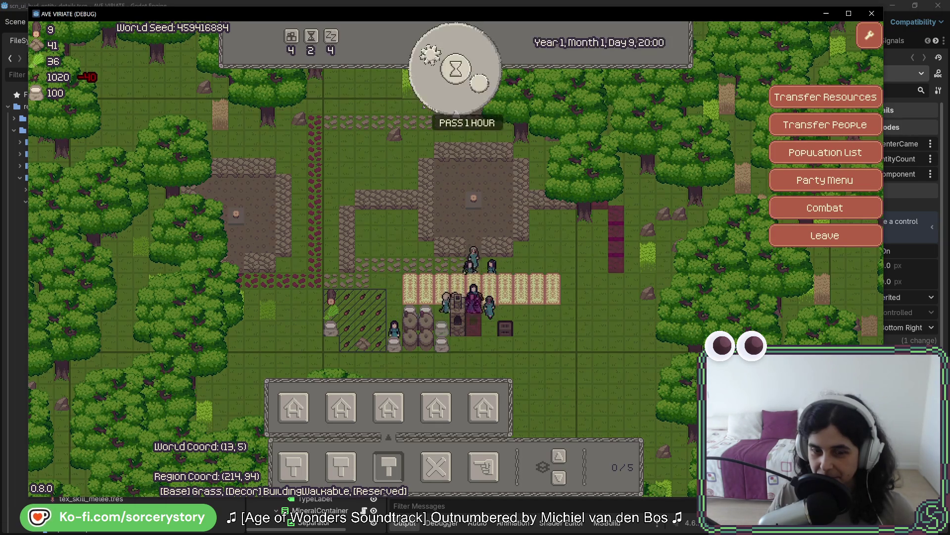
pyautogui.click(424, 106)
pyautogui.click(424, 106)
pyautogui.click(424, 106)
pyautogui.click(423, 106)
pyautogui.click(424, 106)
pyautogui.click(423, 106)
pyautogui.click(424, 106)
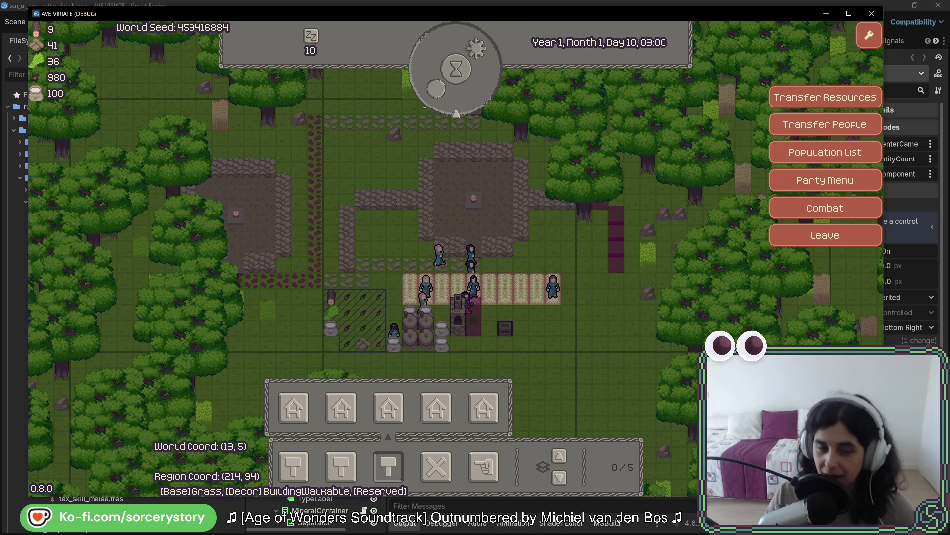
pyautogui.click(424, 106)
pyautogui.click(423, 106)
pyautogui.click(424, 106)
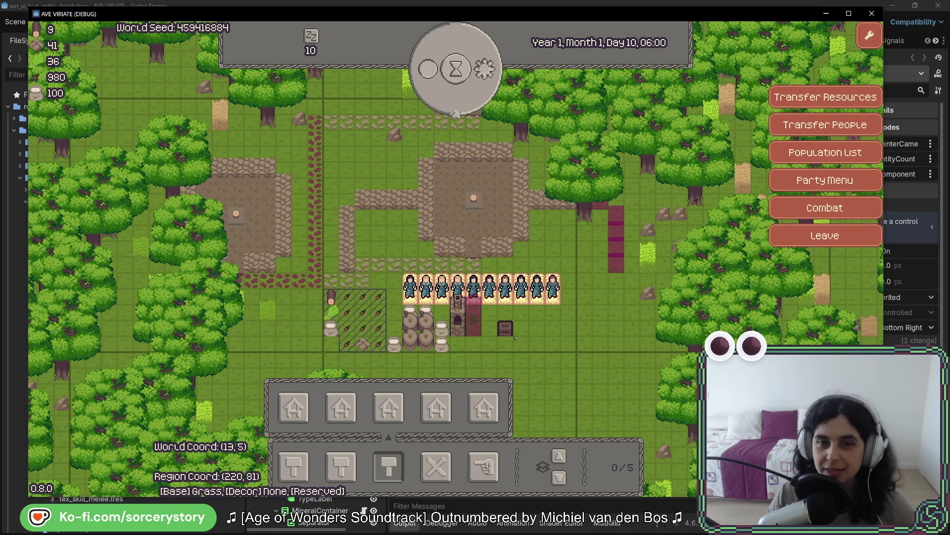
# Step: Pass more hours until the clock reads Day 10, 16:00, then pan up to recenter the village
pyautogui.click(435, 101)
pyautogui.click(434, 102)
pyautogui.click(435, 102)
pyautogui.click(434, 101)
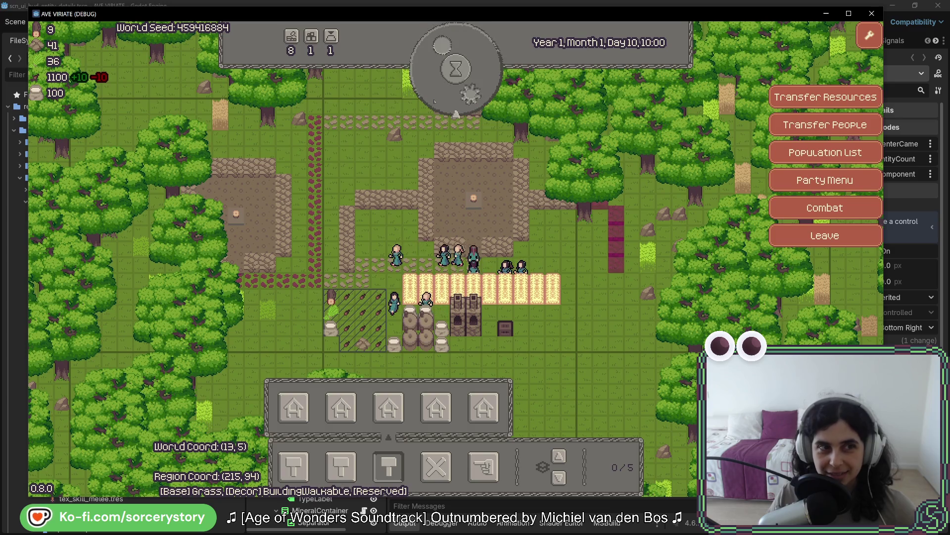
pyautogui.click(434, 101)
pyautogui.click(434, 101)
pyautogui.click(434, 102)
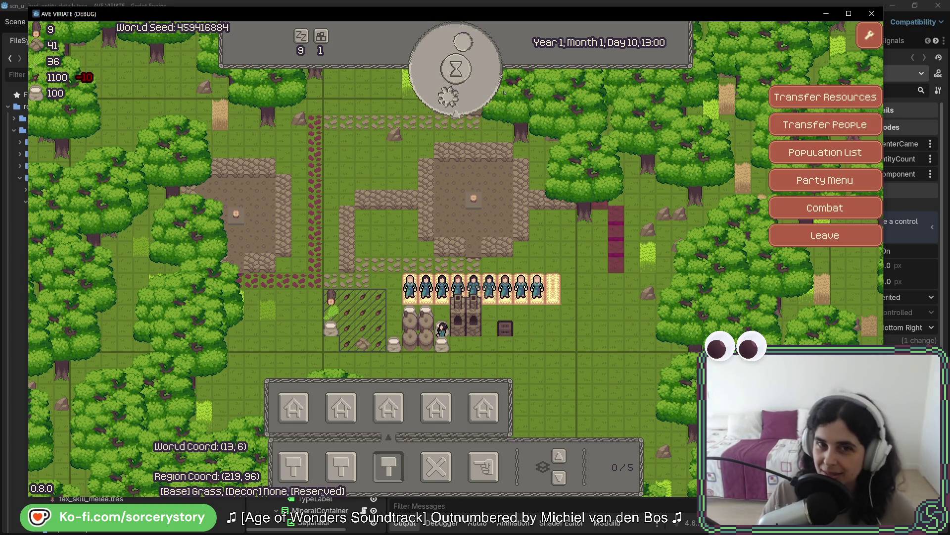
pyautogui.click(480, 88)
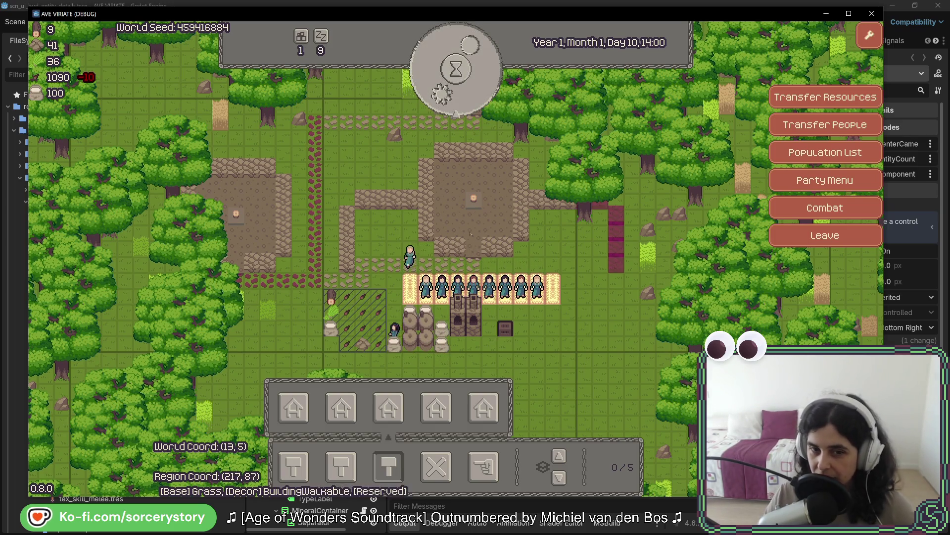
pyautogui.click(466, 91)
pyautogui.click(466, 92)
pyautogui.press('Up')
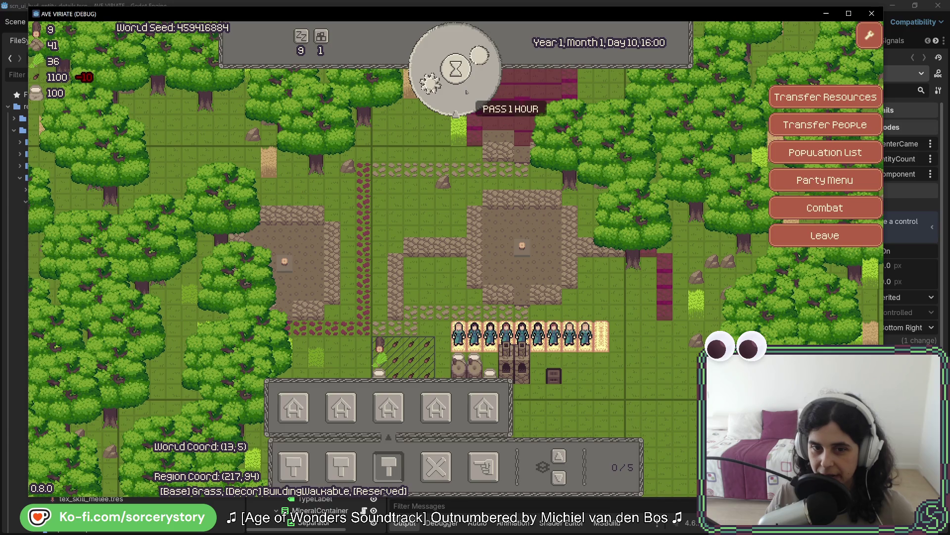
# Step: View and close a villager's details panel, then pass hours into the night
pyautogui.click(570, 336)
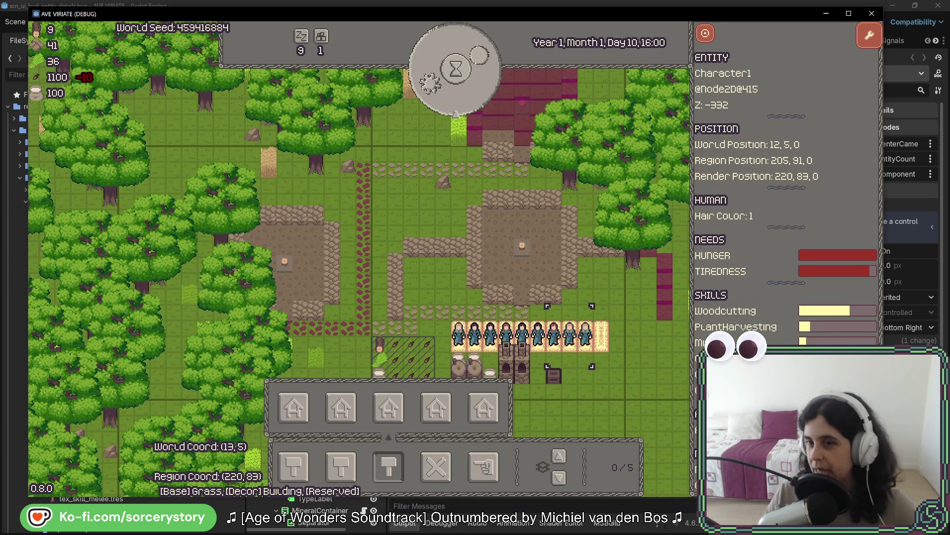
pyautogui.press('Escape')
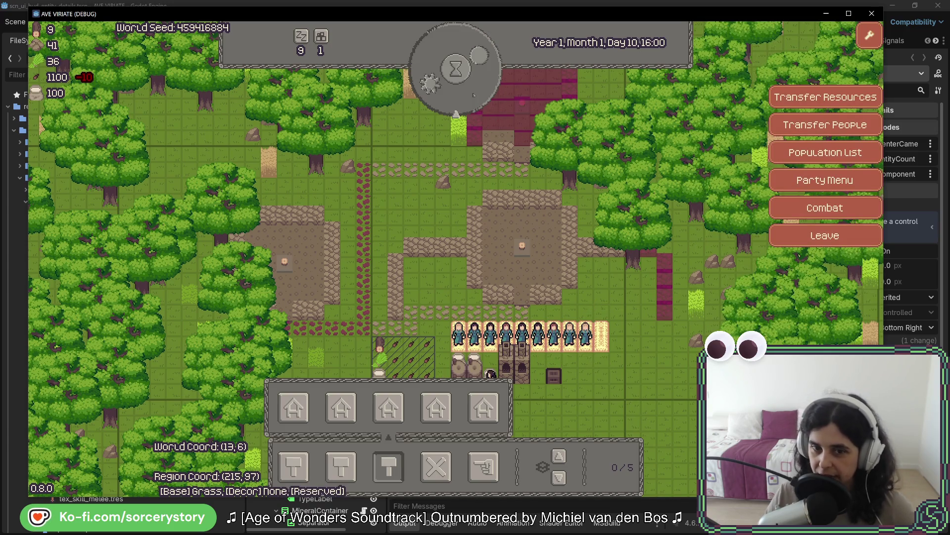
pyautogui.click(474, 94)
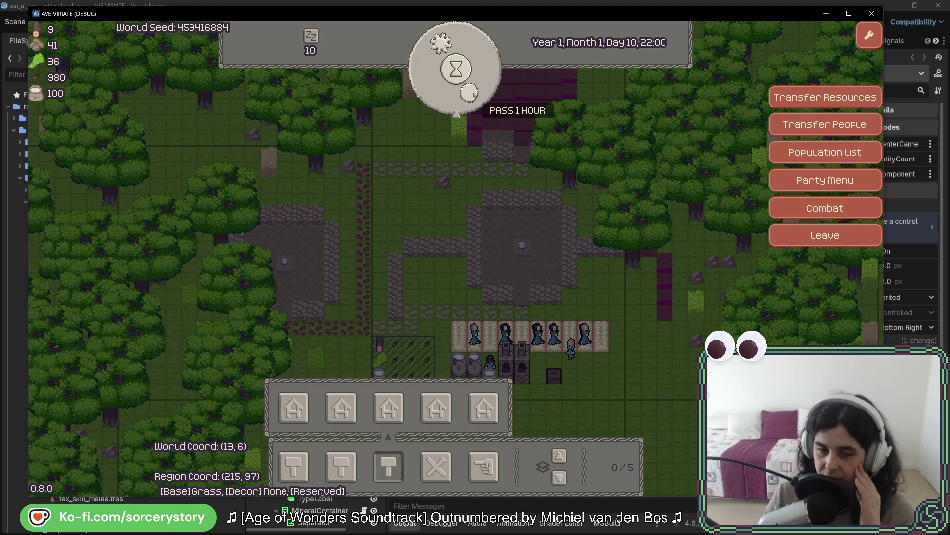
pyautogui.click(473, 94)
pyautogui.click(474, 94)
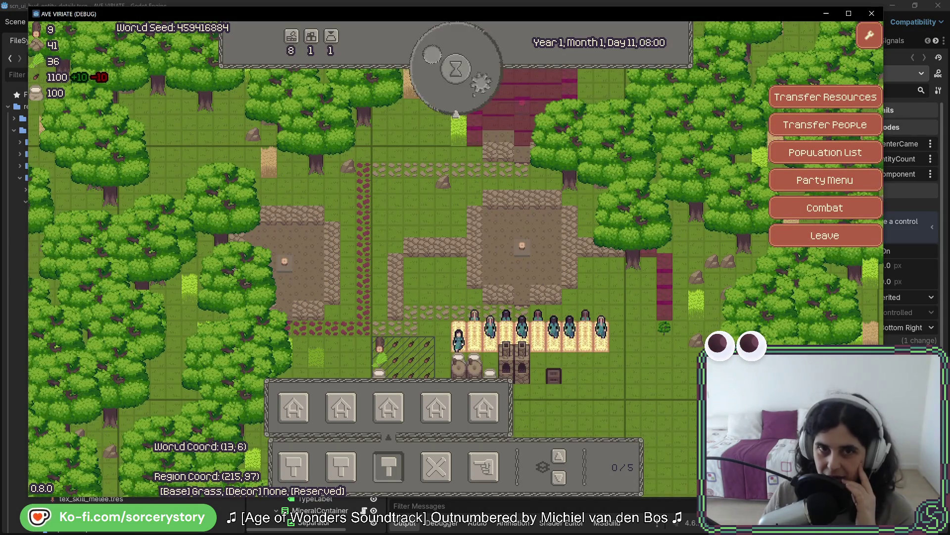
# Step: Advance the clock through late morning into the afternoon while panning the map
pyautogui.click(474, 94)
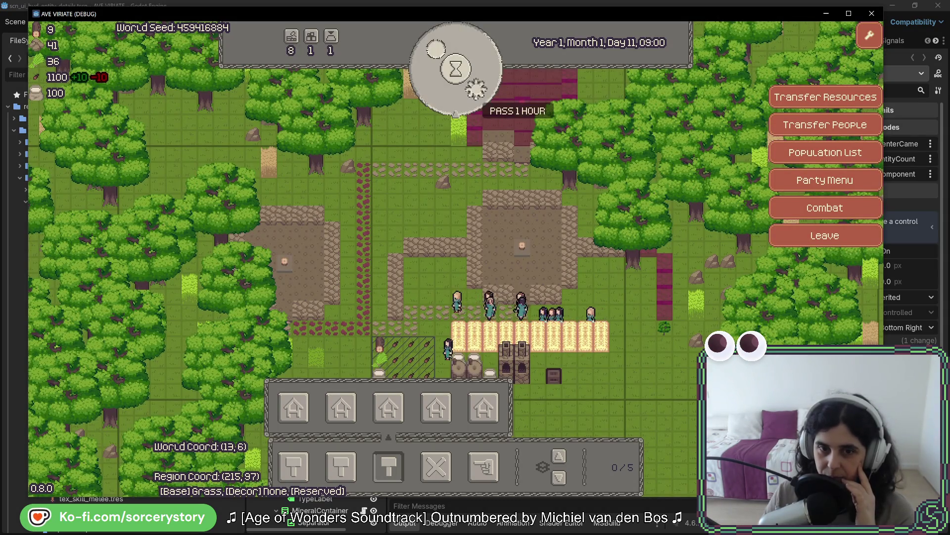
pyautogui.click(474, 94)
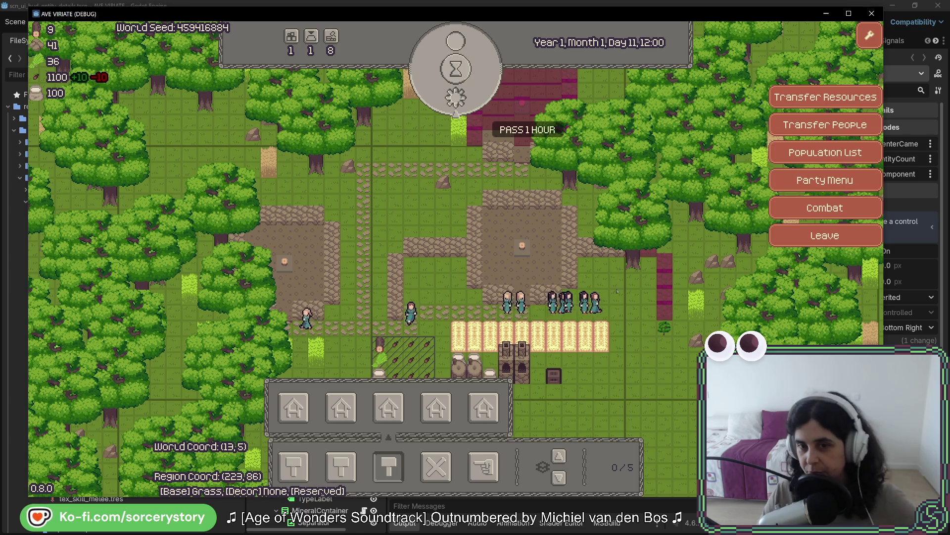
pyautogui.click(485, 114)
pyautogui.click(485, 112)
pyautogui.click(483, 109)
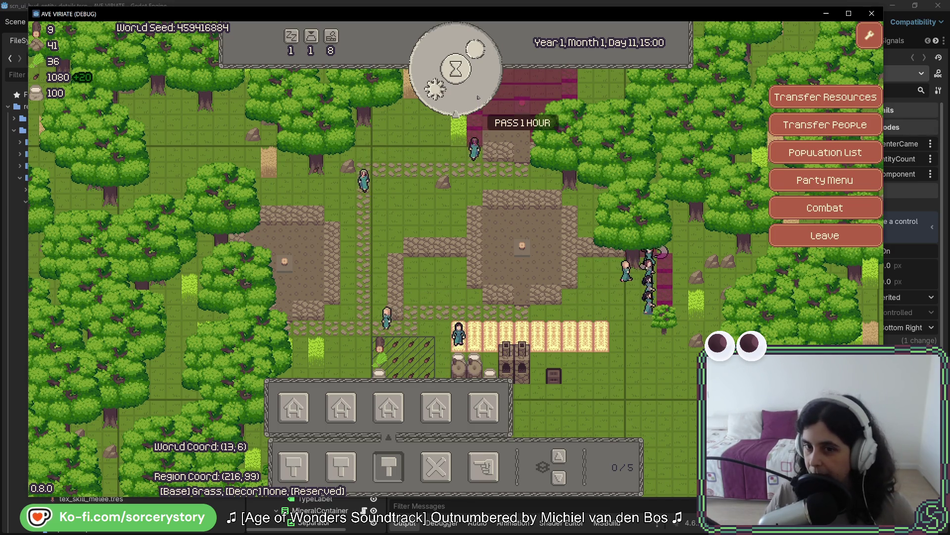
pyautogui.press('a')
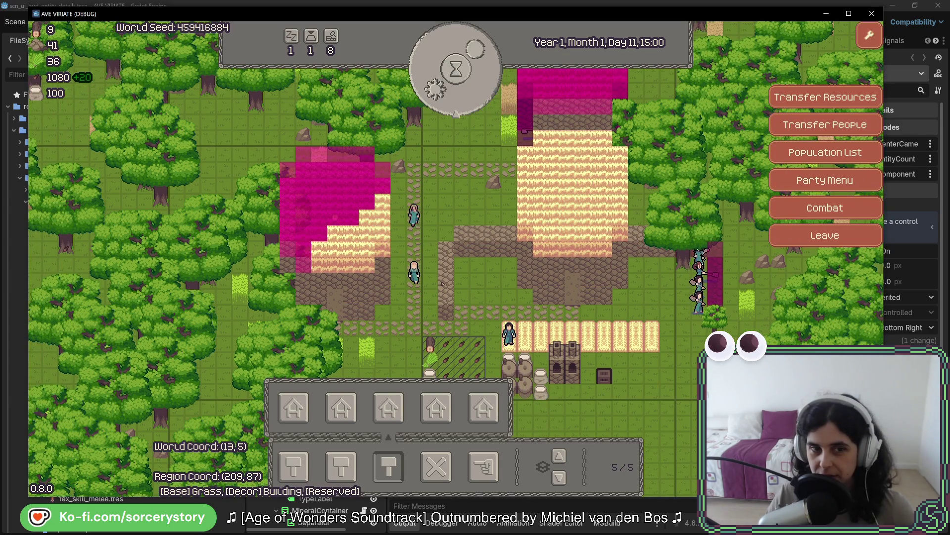
pyautogui.press('w')
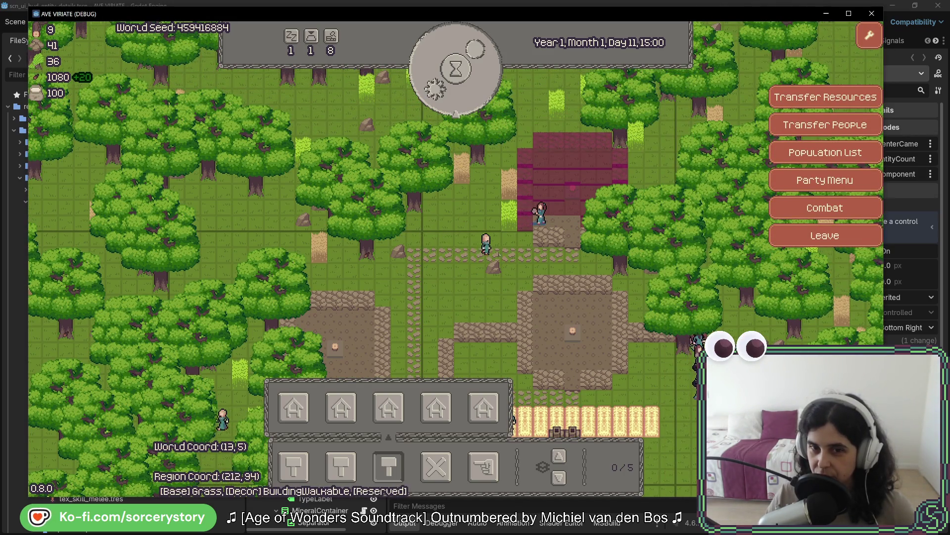
pyautogui.press('s')
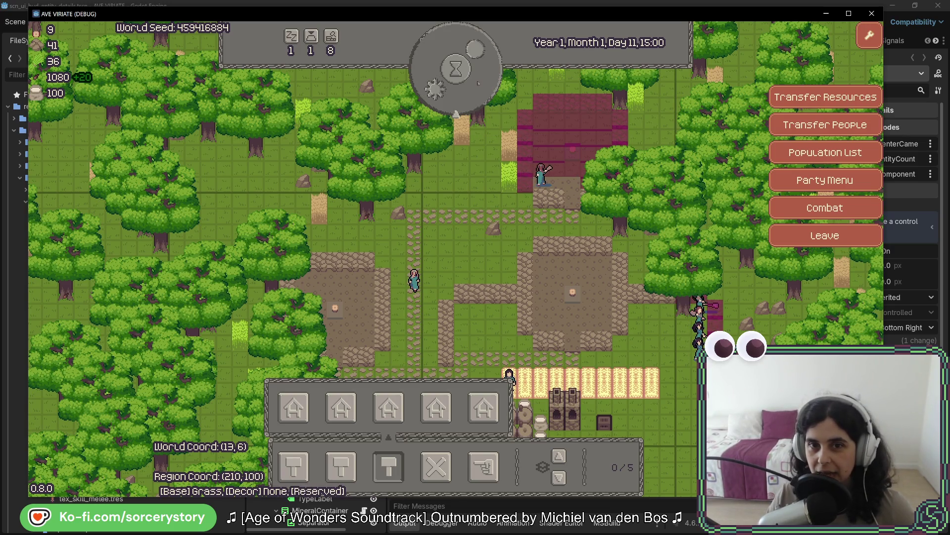
# Step: Pass several hours through the evening until late night
pyautogui.click(477, 83)
pyautogui.click(477, 84)
pyautogui.click(478, 84)
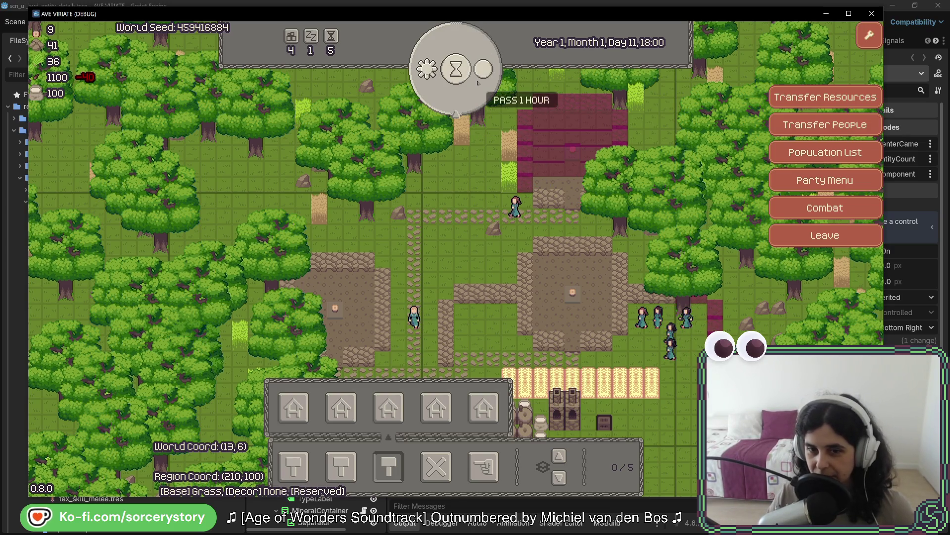
pyautogui.click(479, 85)
pyautogui.press('s')
pyautogui.press('s')
pyautogui.click(477, 83)
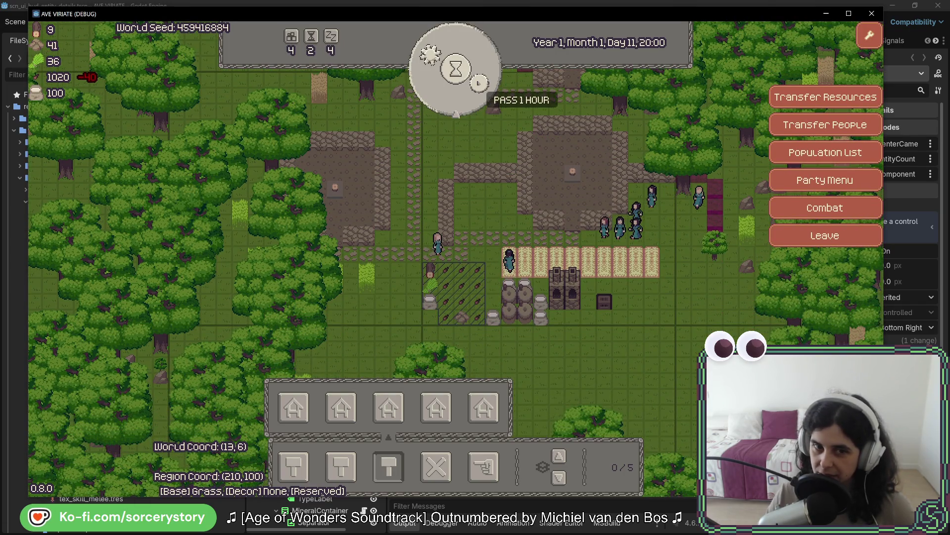
pyautogui.click(478, 83)
pyautogui.press('w')
pyautogui.click(475, 89)
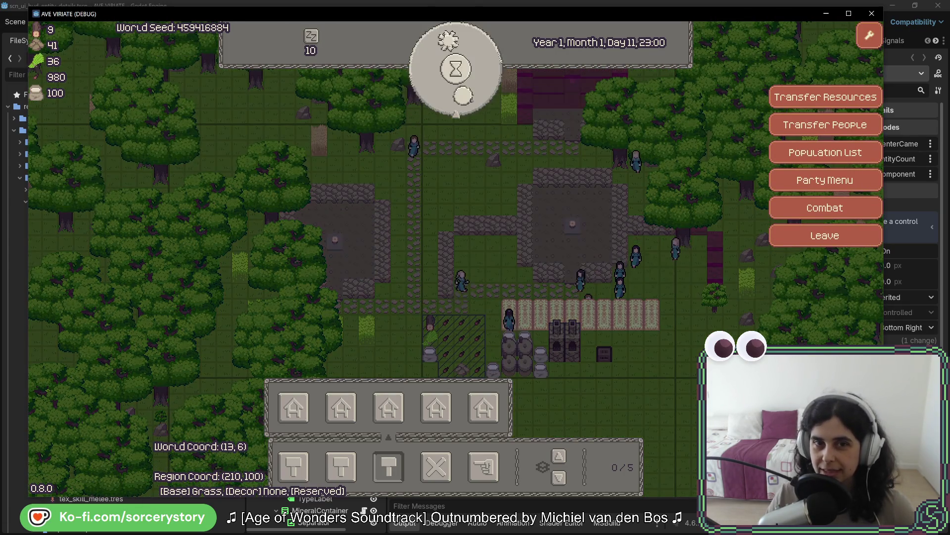
pyautogui.click(475, 89)
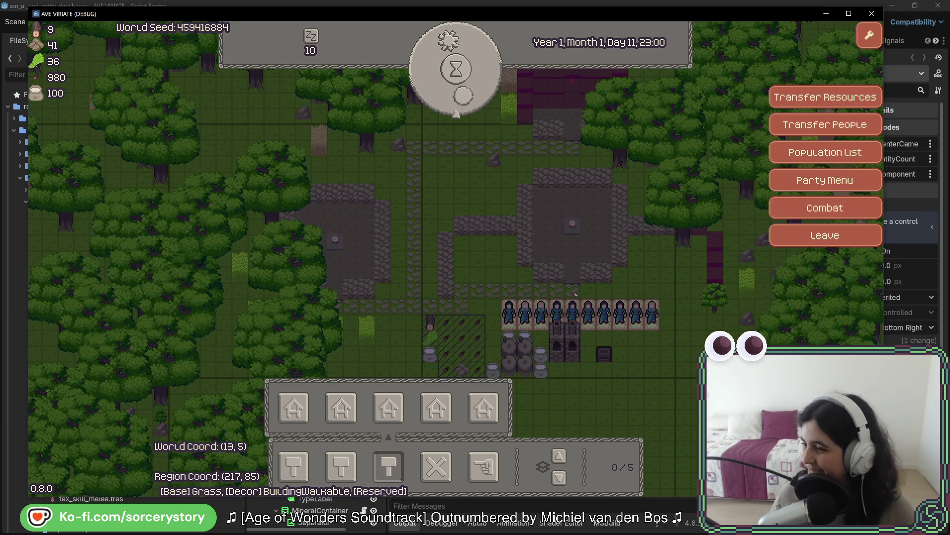
# Step: Skip through the night and morning until the clock reads Day 12, 14:00
pyautogui.click(476, 108)
pyautogui.click(476, 107)
pyautogui.click(476, 107)
pyautogui.click(476, 107)
pyautogui.click(476, 108)
pyautogui.click(476, 108)
pyautogui.click(476, 108)
pyautogui.click(474, 107)
pyautogui.click(474, 107)
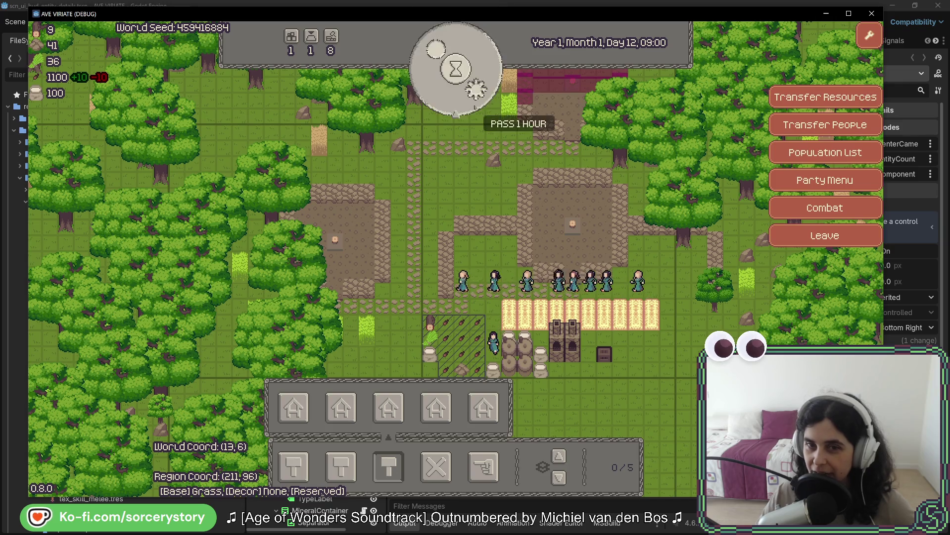
pyautogui.click(474, 108)
pyautogui.click(474, 107)
pyautogui.click(475, 108)
pyautogui.click(474, 107)
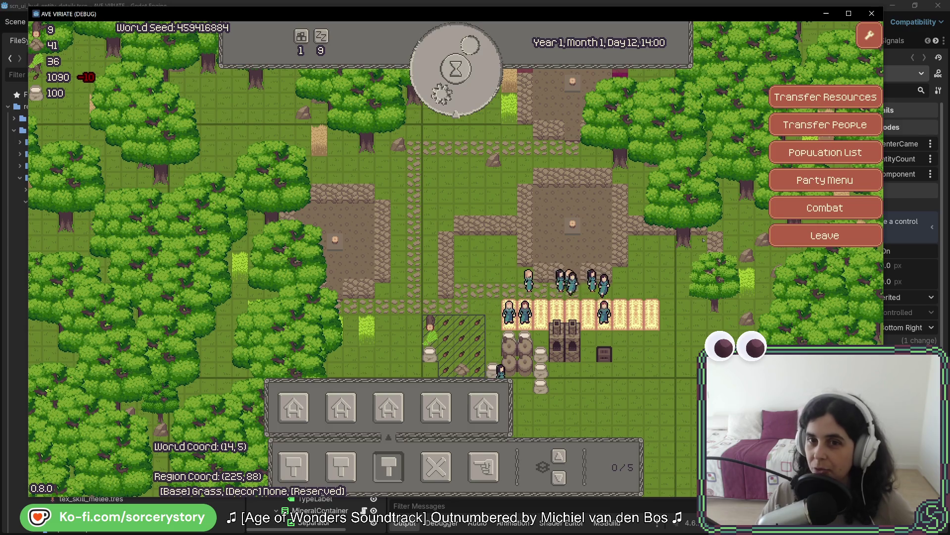
# Step: Inspect the stone pile, a villager and the acorn pile in the details panel, closing each
pyautogui.press('d')
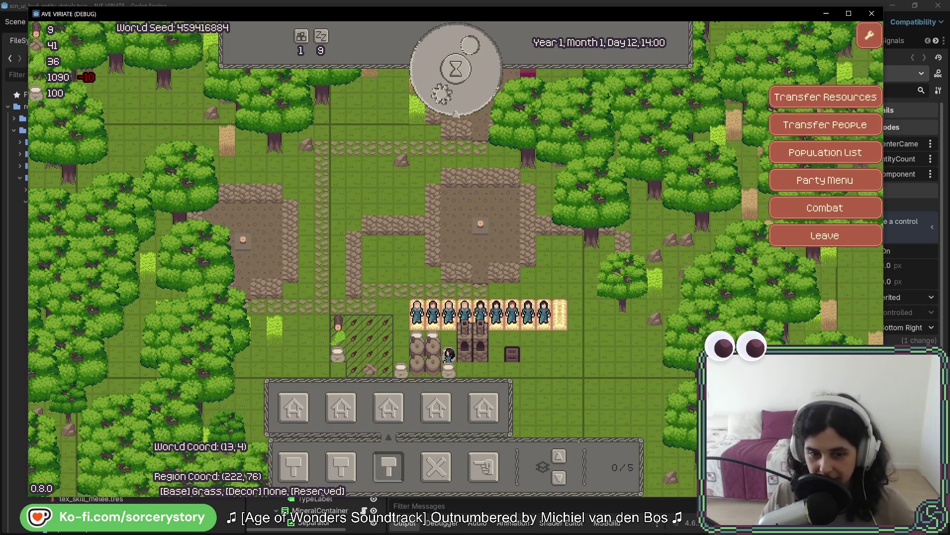
pyautogui.click(369, 369)
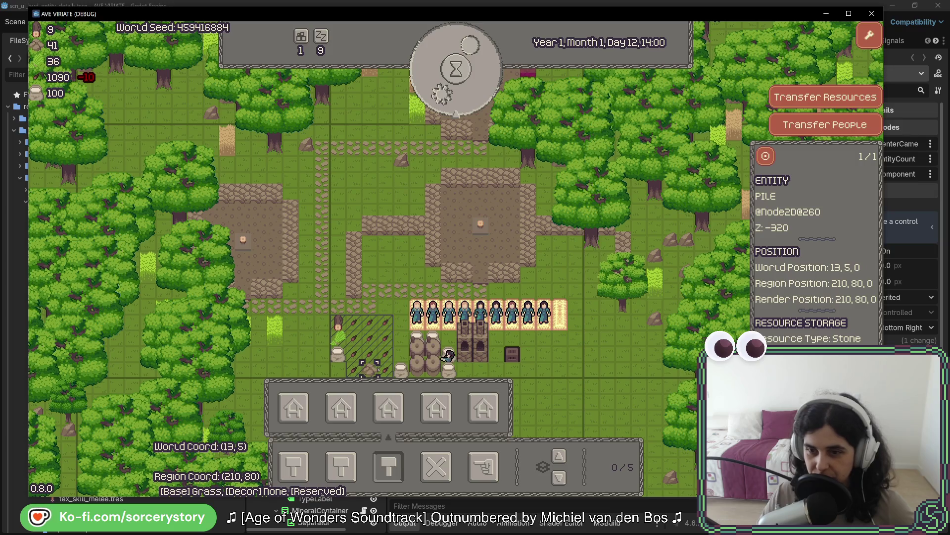
pyautogui.press('Escape')
pyautogui.press('w')
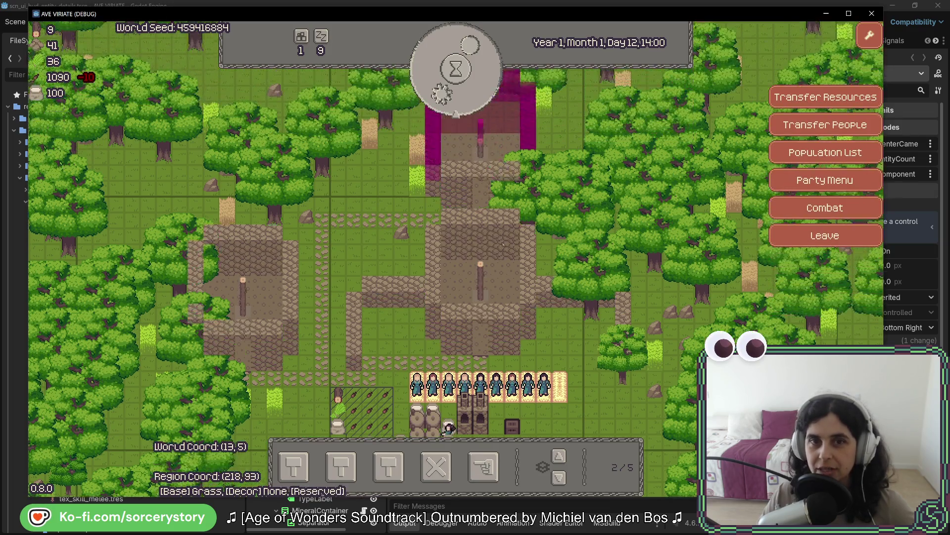
pyautogui.click(465, 386)
pyautogui.press('Escape')
pyautogui.click(386, 383)
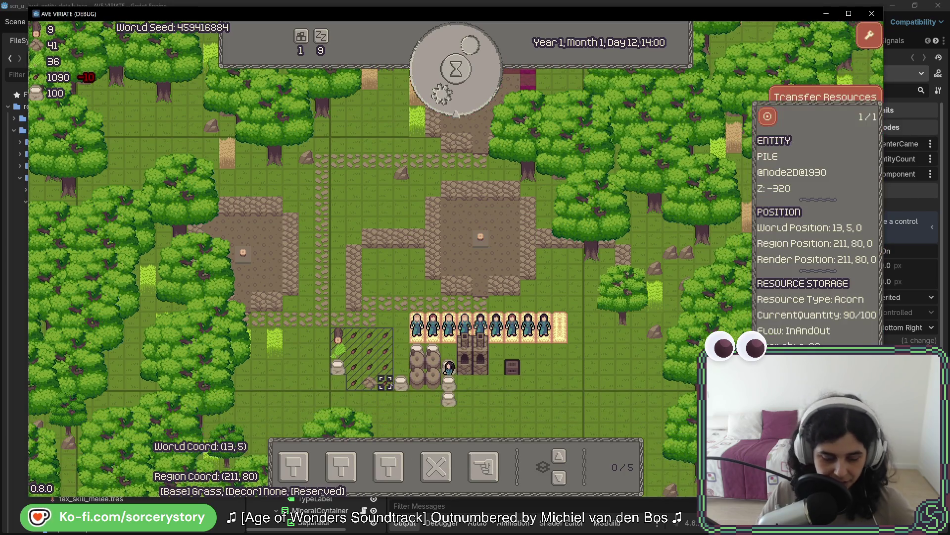
pyautogui.click(448, 372)
pyautogui.press('Escape')
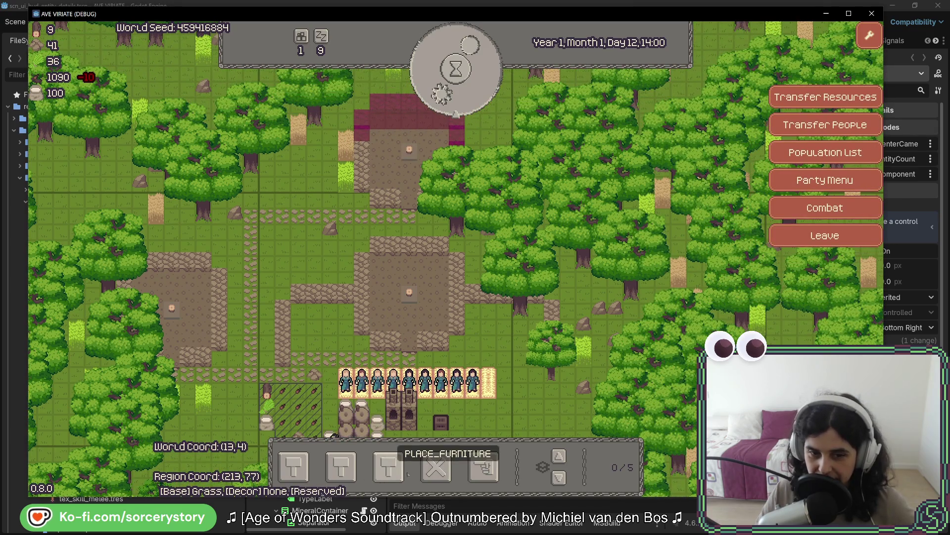
# Step: Mark a row of tiles for house construction, then pass one hour
pyautogui.click(295, 466)
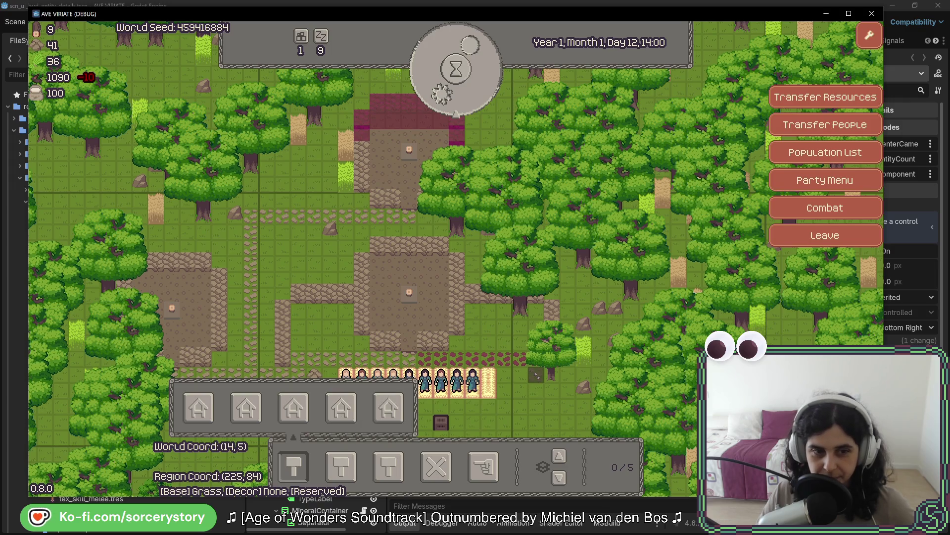
pyautogui.click(584, 375)
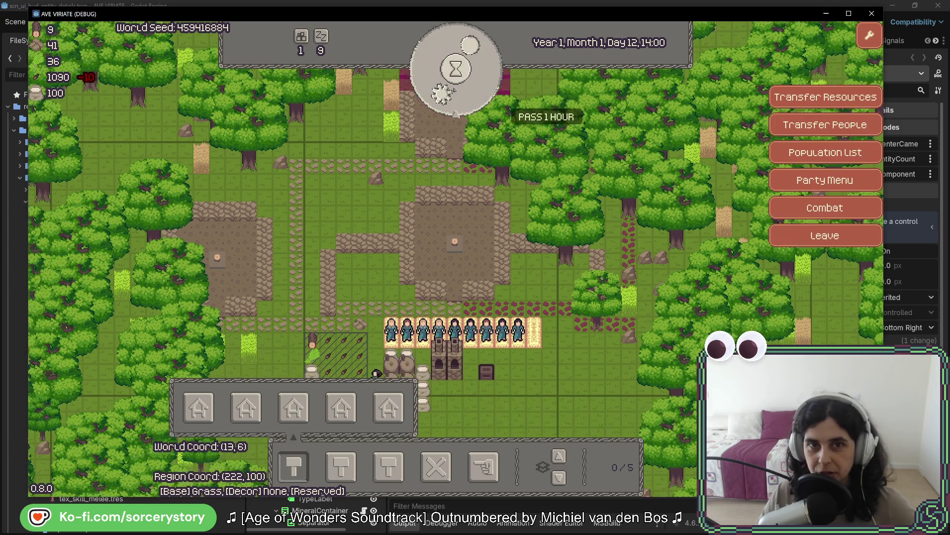
pyautogui.click(455, 90)
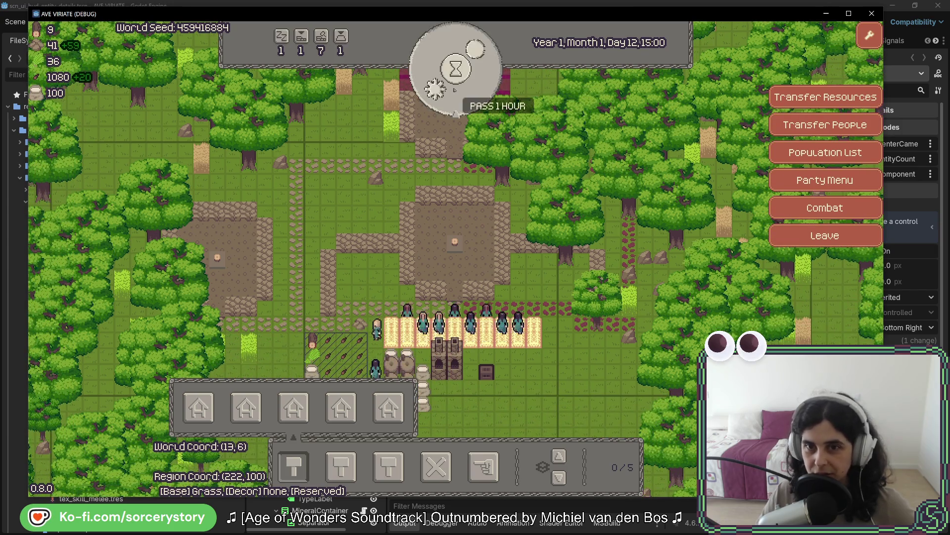
# Step: Pass hours one at a time through the evening to 21:00 and into the night
pyautogui.click(454, 90)
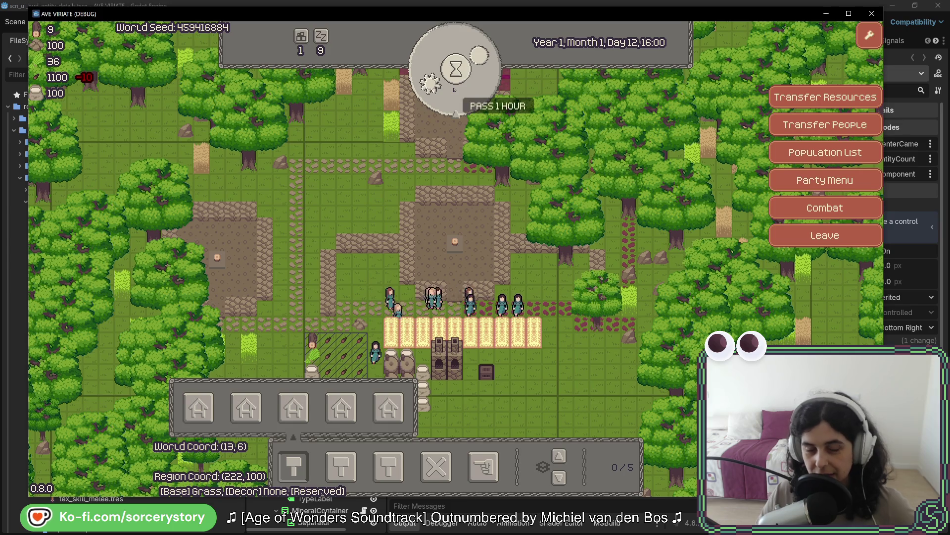
pyautogui.click(455, 89)
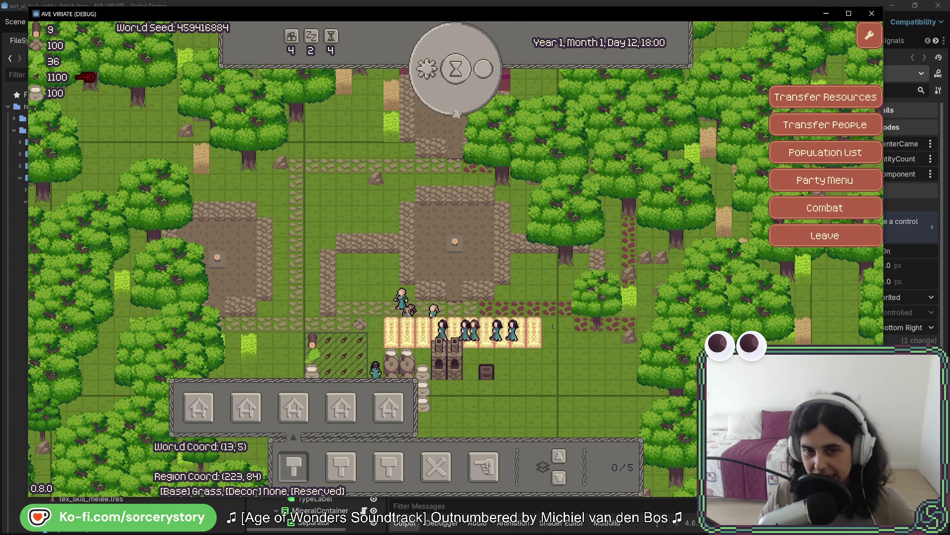
pyautogui.click(454, 87)
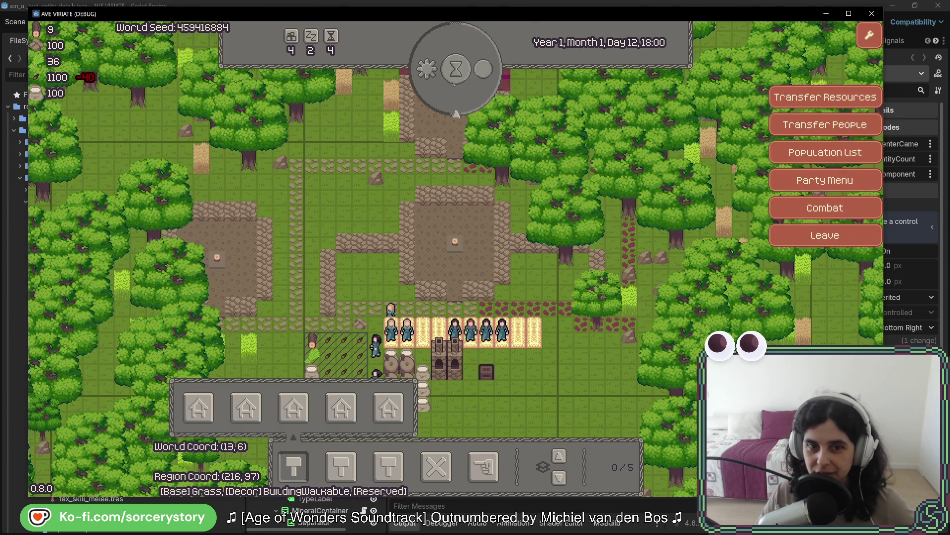
pyautogui.click(456, 94)
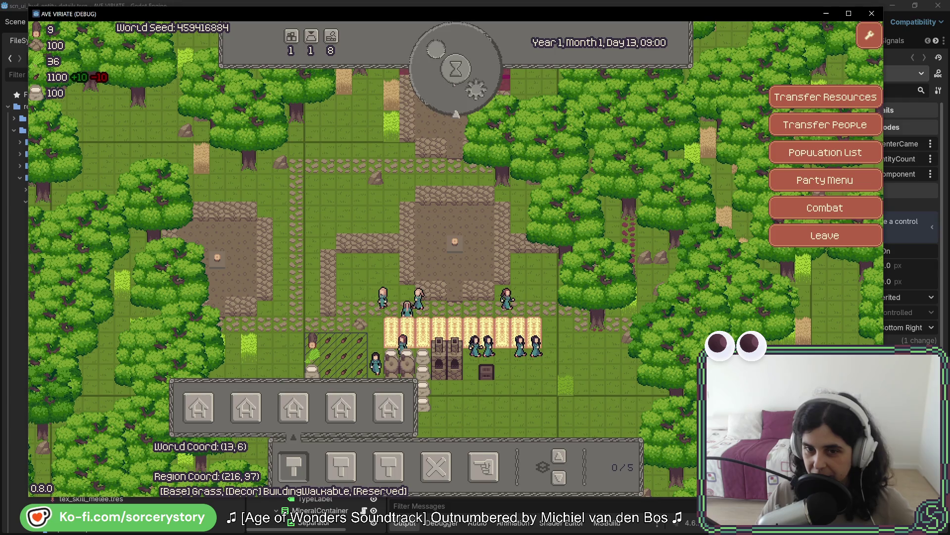
pyautogui.click(448, 97)
pyautogui.click(448, 96)
pyautogui.click(448, 96)
pyautogui.click(448, 96)
pyautogui.click(448, 96)
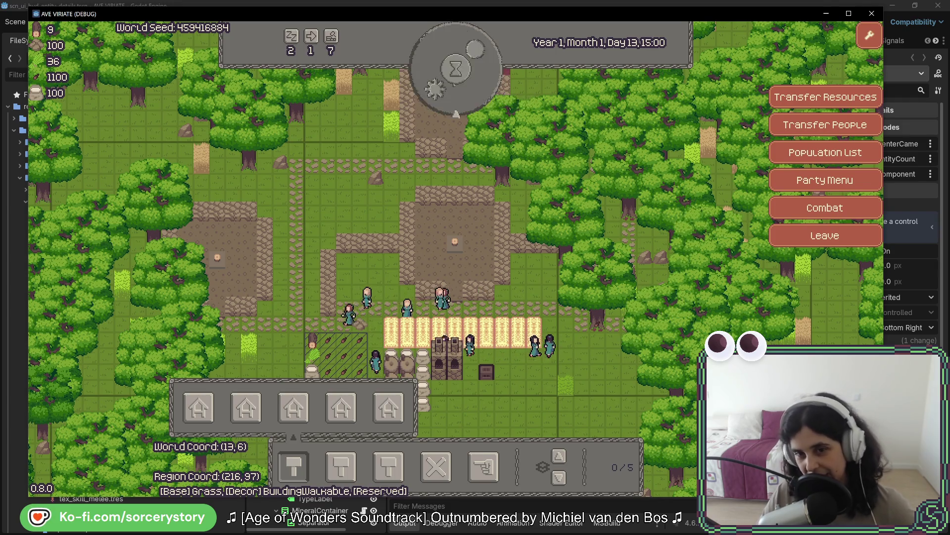
pyautogui.click(448, 96)
pyautogui.click(448, 96)
pyautogui.click(448, 97)
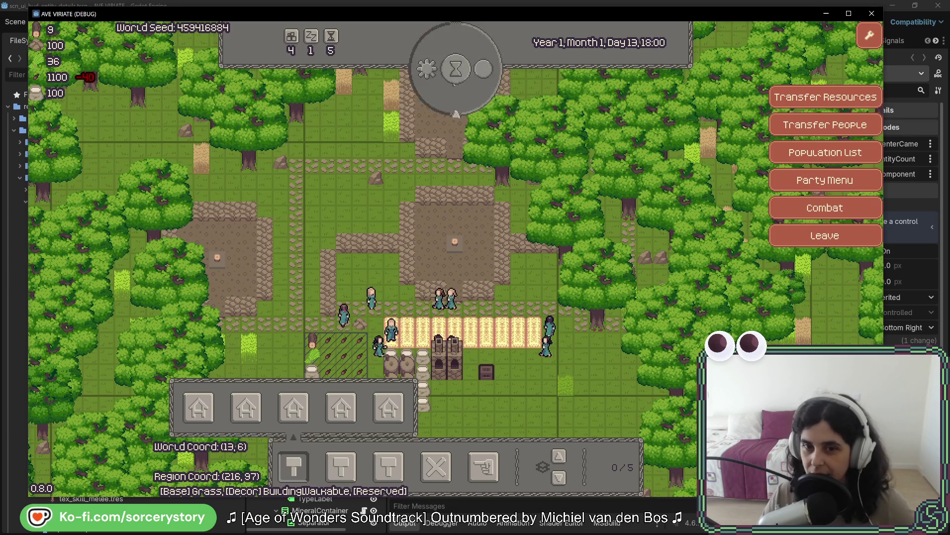
pyautogui.click(448, 97)
pyautogui.click(448, 96)
pyautogui.click(448, 97)
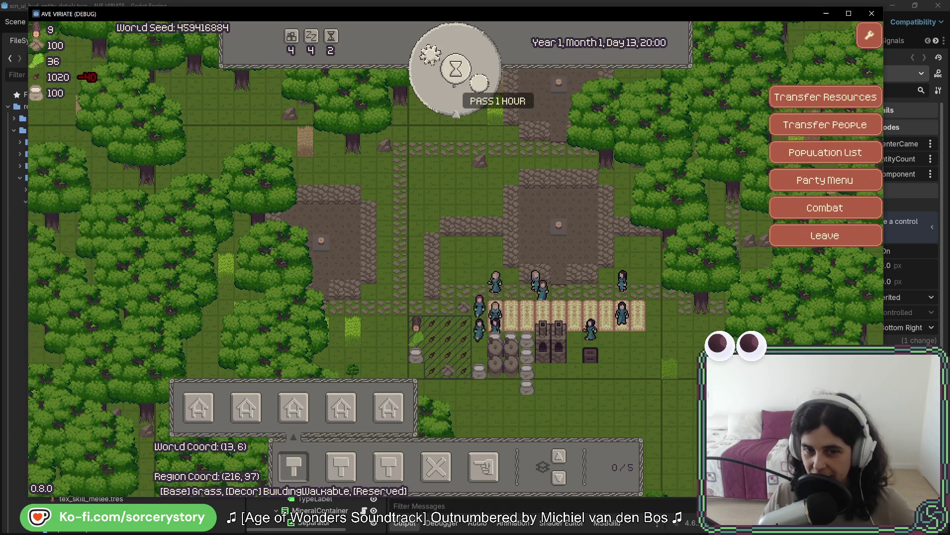
pyautogui.click(454, 84)
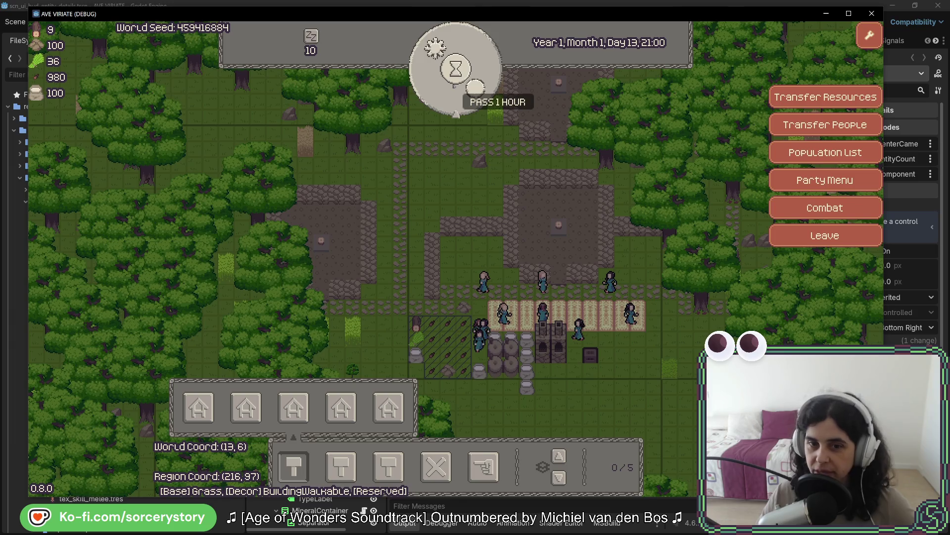
pyautogui.click(454, 85)
pyautogui.click(455, 85)
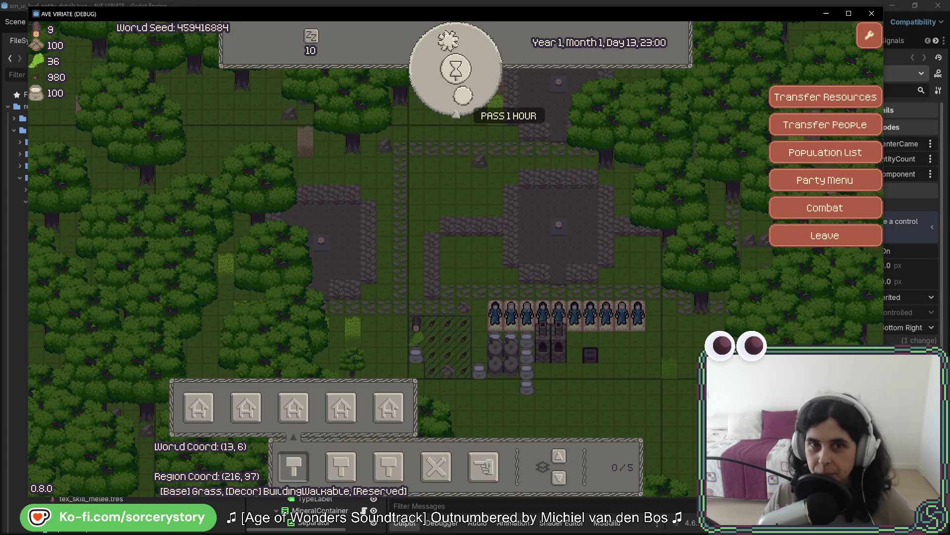
# Step: Advance the clock through Day 14 and on to Day 15 dawn
pyautogui.click(456, 100)
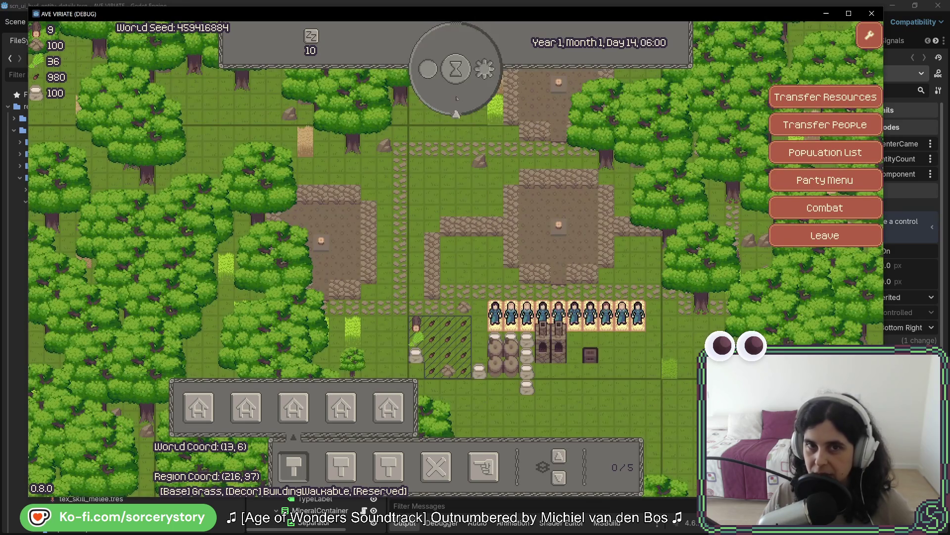
pyautogui.click(456, 99)
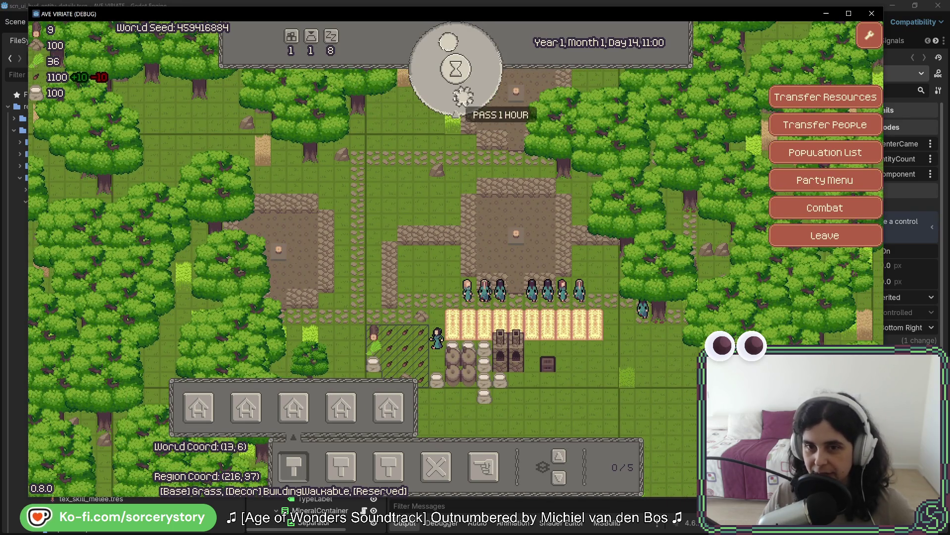
pyautogui.click(457, 99)
pyautogui.click(457, 99)
pyautogui.click(456, 99)
pyautogui.click(456, 99)
pyautogui.click(457, 99)
pyautogui.click(457, 98)
pyautogui.click(457, 98)
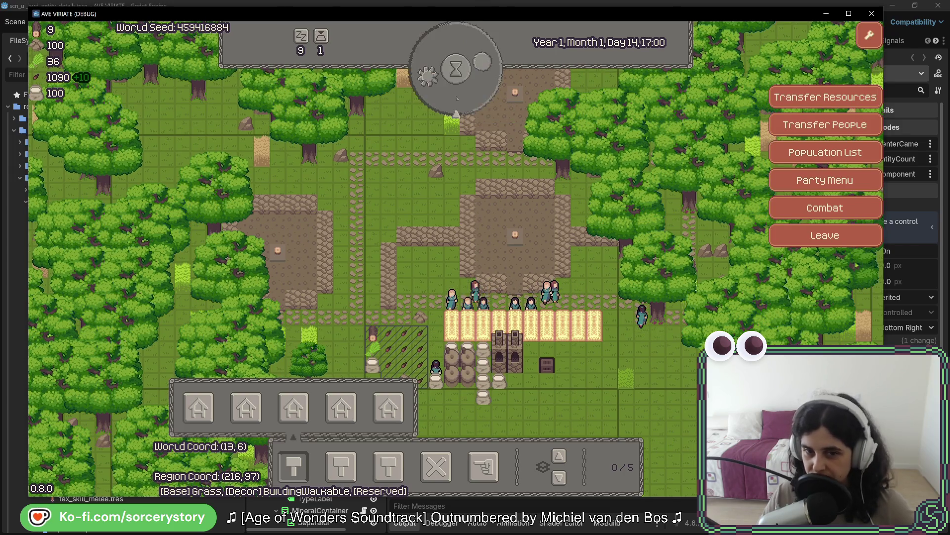
pyautogui.click(456, 98)
pyautogui.click(456, 98)
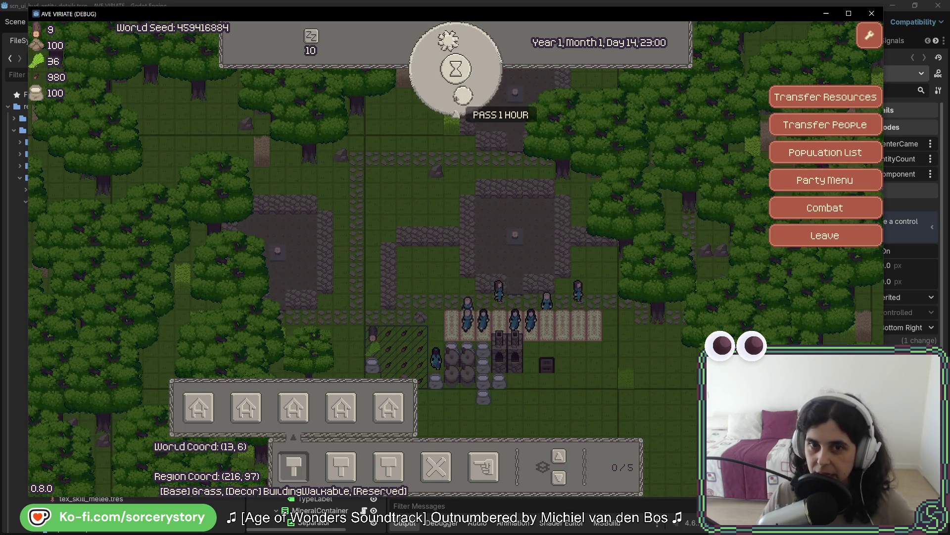
pyautogui.click(457, 98)
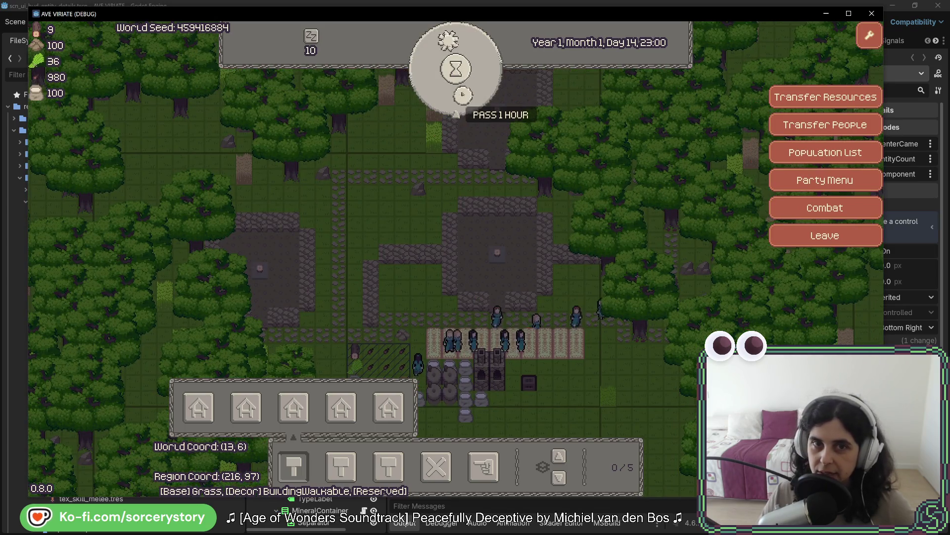
pyautogui.click(456, 98)
pyautogui.click(456, 98)
pyautogui.click(456, 98)
# Step: Keep passing hours through Day 15 toward evening
pyautogui.click(468, 102)
pyautogui.click(467, 103)
pyautogui.click(467, 103)
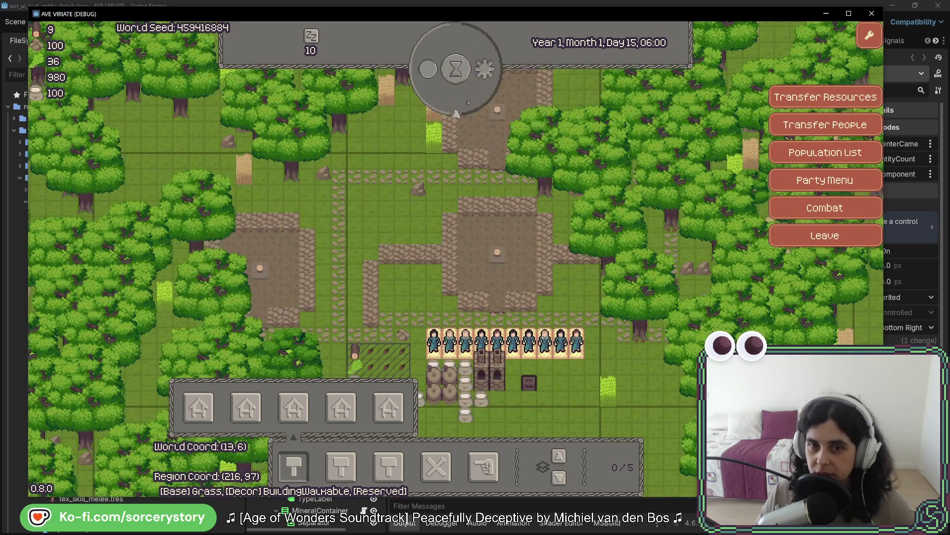
pyautogui.click(467, 103)
pyautogui.click(468, 103)
pyautogui.click(468, 102)
pyautogui.click(468, 103)
pyautogui.click(467, 100)
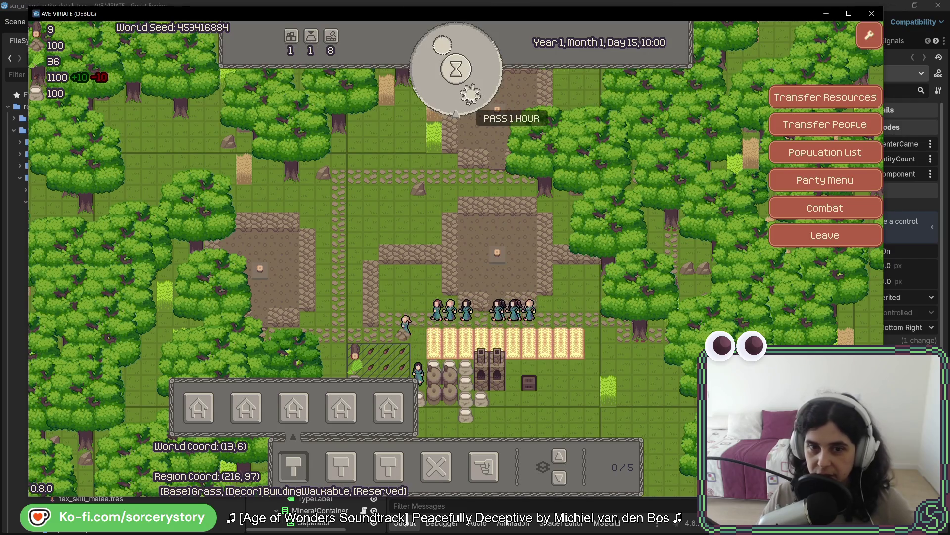
pyautogui.click(468, 100)
pyautogui.click(467, 100)
pyautogui.click(467, 101)
pyautogui.click(467, 100)
pyautogui.click(467, 100)
pyautogui.click(467, 101)
pyautogui.click(467, 100)
pyautogui.click(467, 100)
pyautogui.click(467, 100)
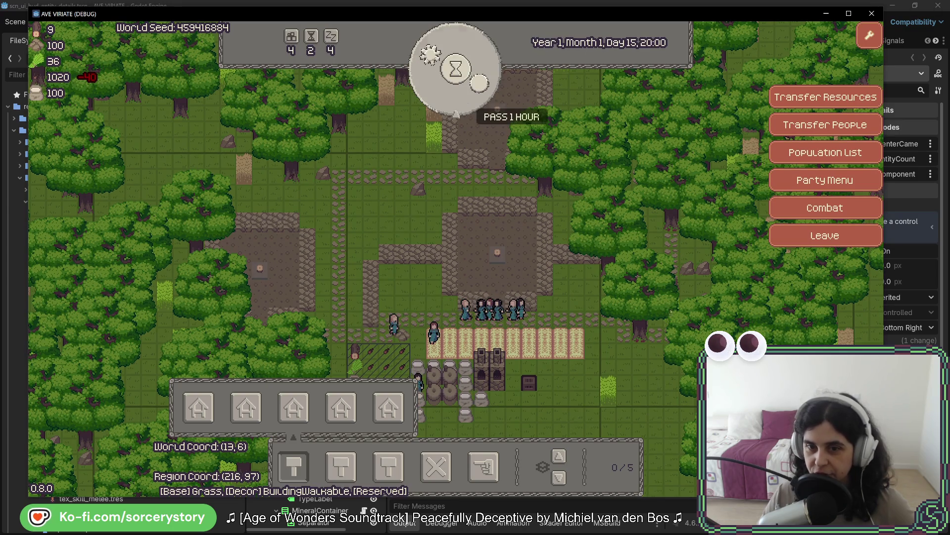
# Step: Inspect an oak tree's details, then a villager's, dismissing each panel
pyautogui.click(642, 331)
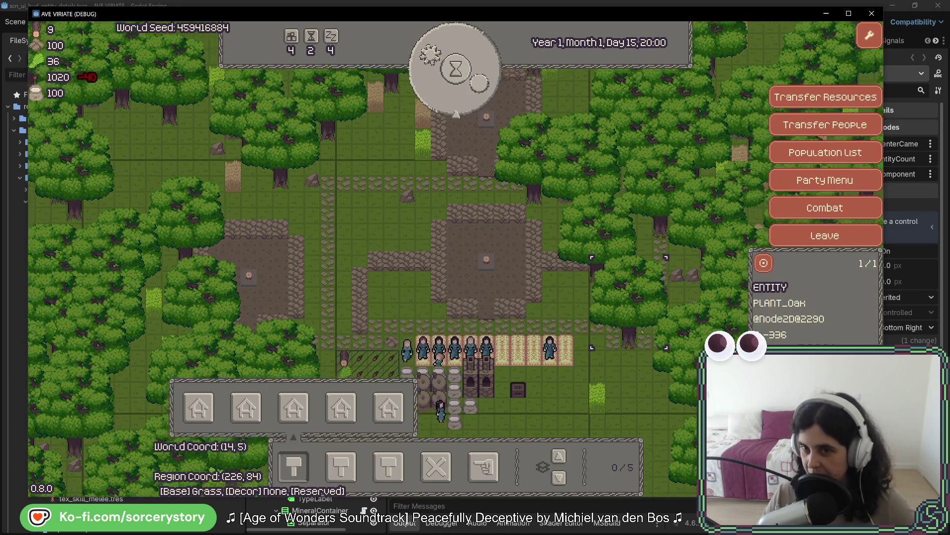
pyautogui.press('w')
pyautogui.press('d')
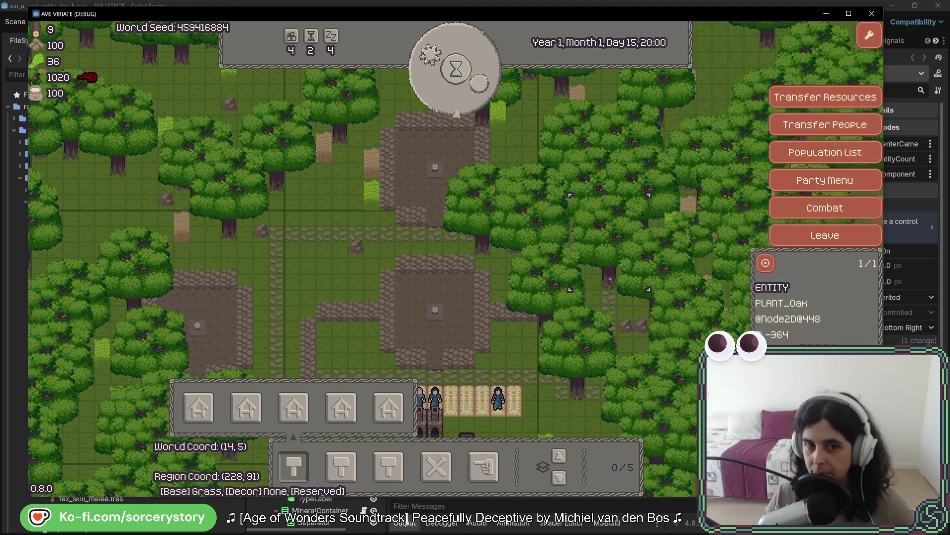
pyautogui.click(609, 278)
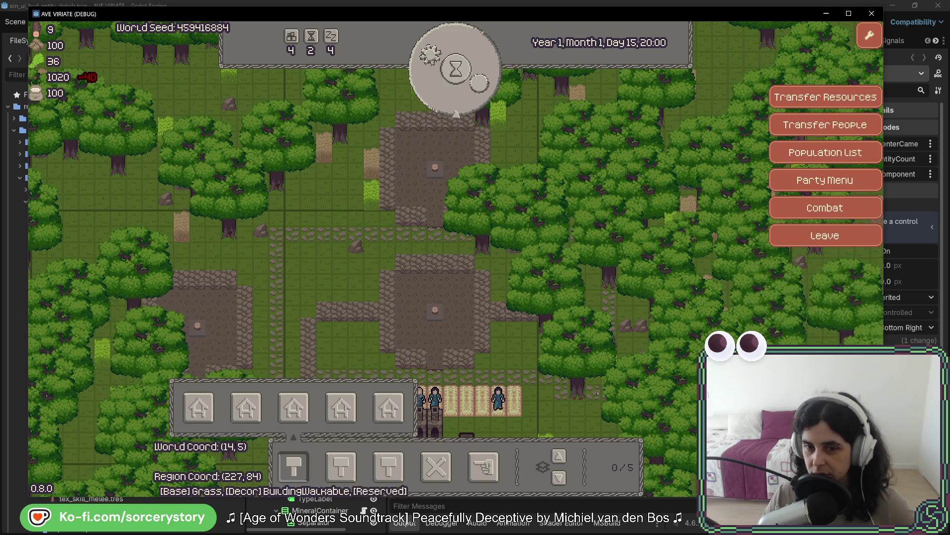
pyautogui.press('s')
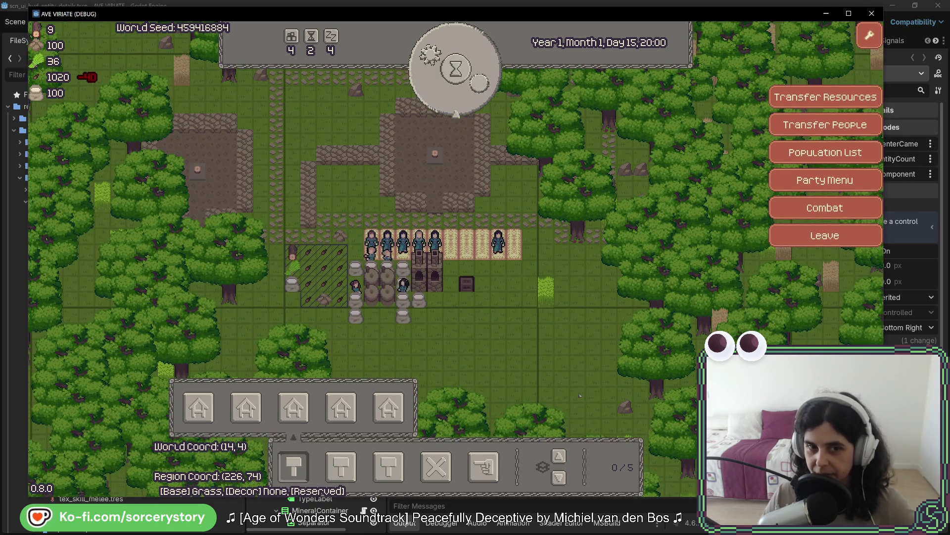
pyautogui.click(363, 296)
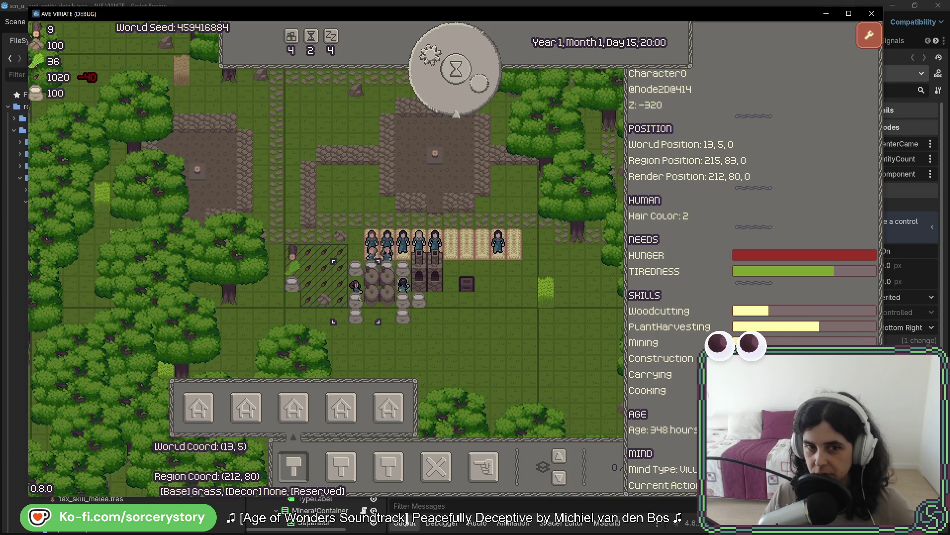
pyautogui.click(465, 148)
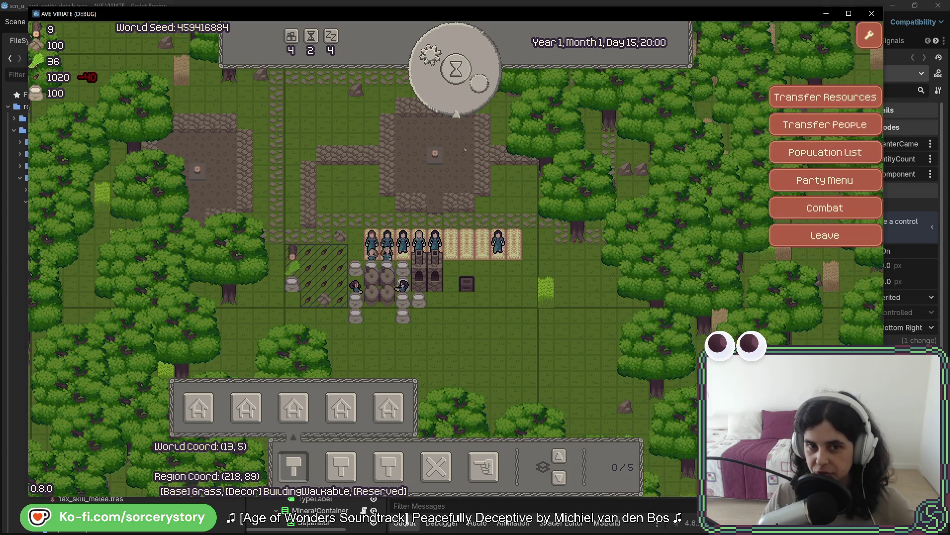
# Step: Advance into Day 16, start hours passing continuously, and return to the editor's error list
pyautogui.click(476, 93)
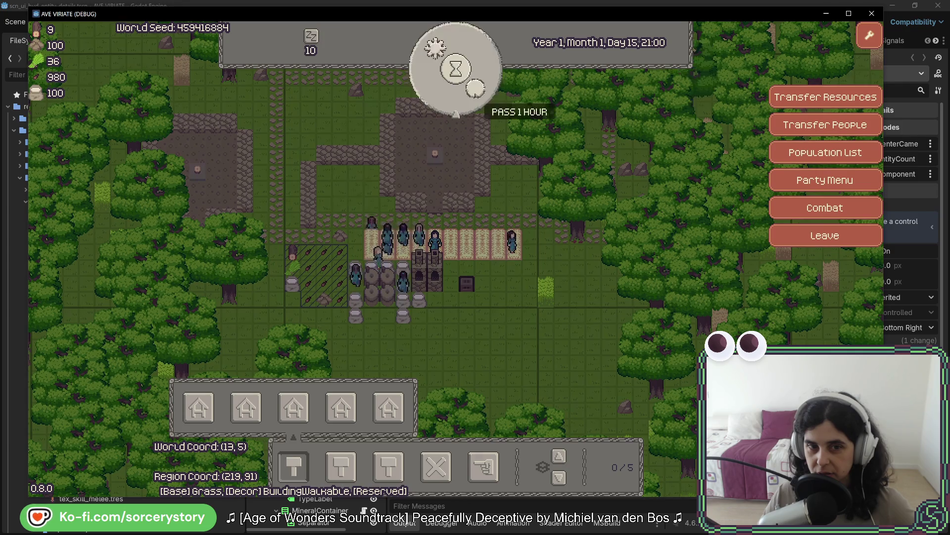
pyautogui.click(476, 94)
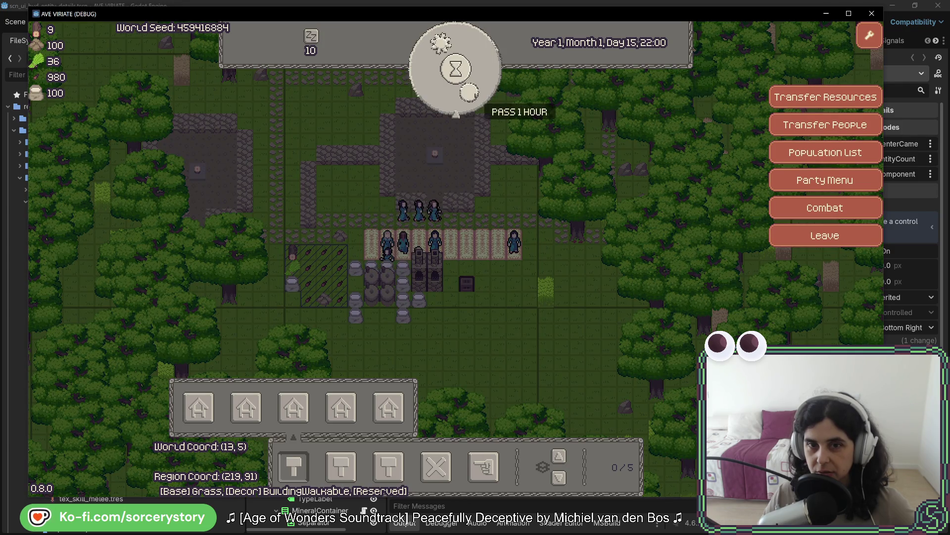
pyautogui.click(474, 94)
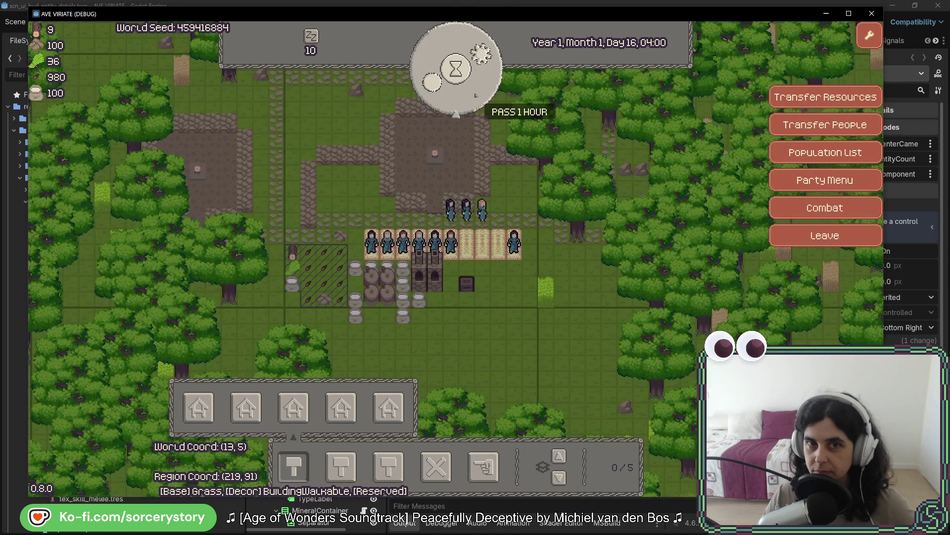
pyautogui.click(475, 94)
pyautogui.click(476, 95)
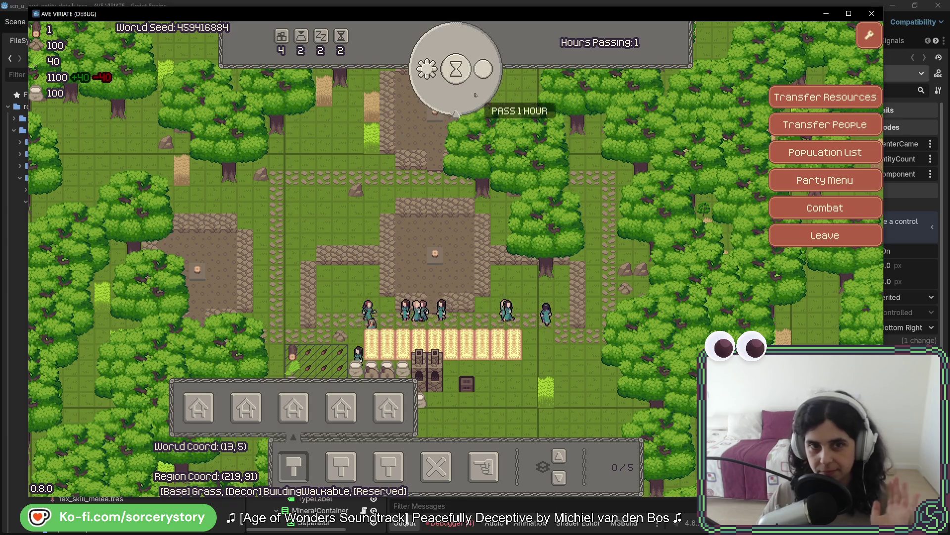
pyautogui.click(474, 94)
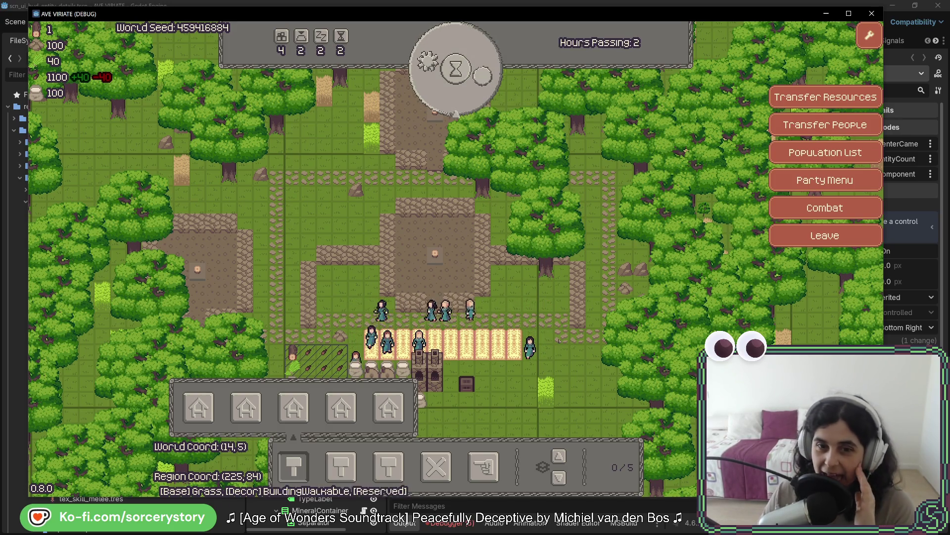
pyautogui.click(456, 529)
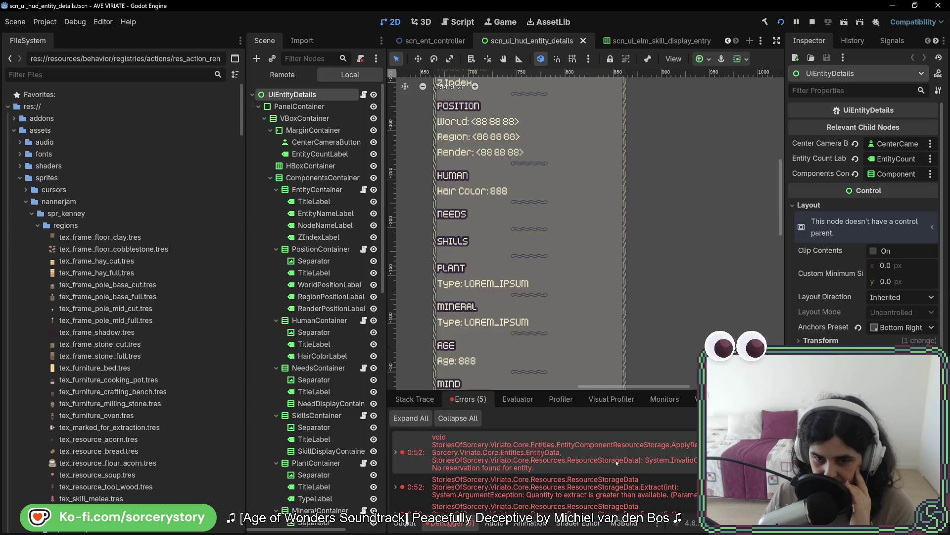
# Step: Read the first debugger error's stack trace, then run the project again with F5
pyautogui.moveTo(617, 462)
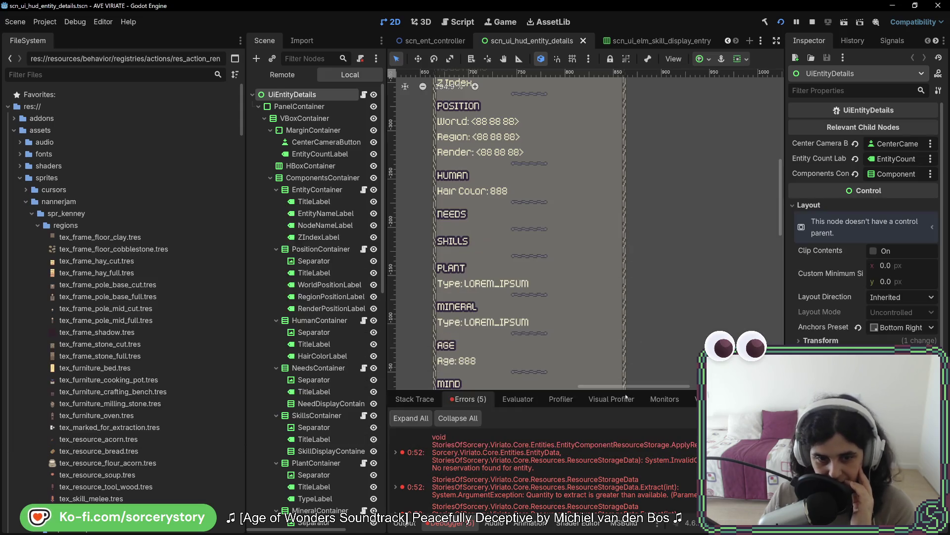
pyautogui.press('F5')
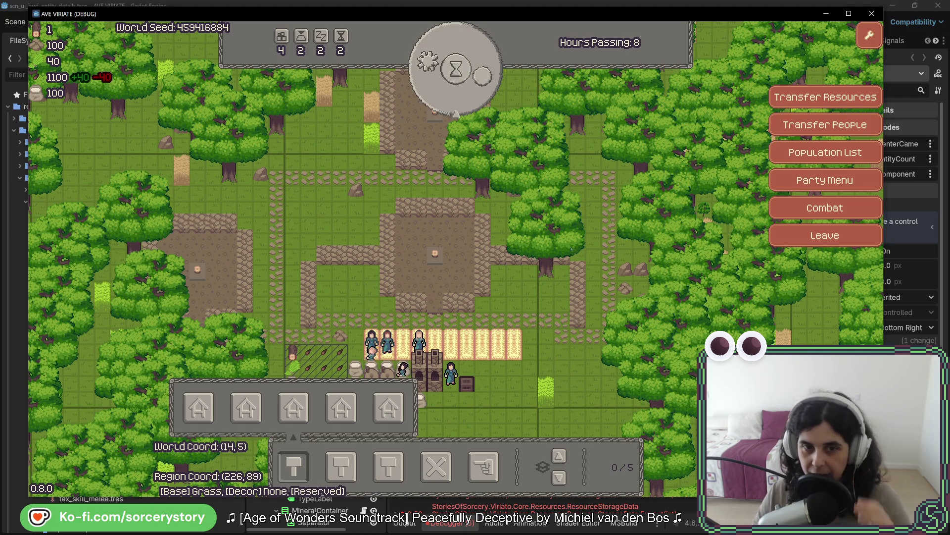
# Step: Pan across the settlement, open Character0's details panel, then close it
pyautogui.press('a')
pyautogui.press('s')
pyautogui.click(491, 290)
pyautogui.click(490, 289)
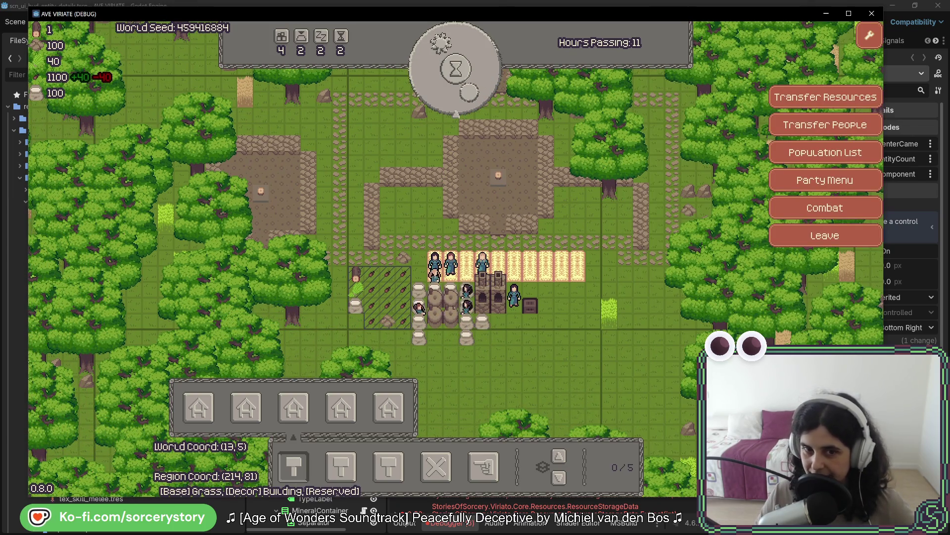
pyautogui.click(450, 266)
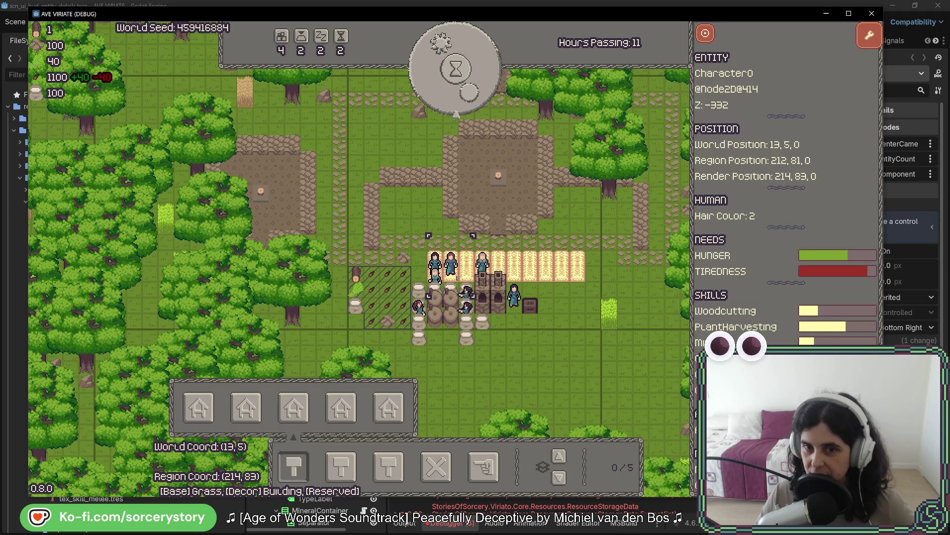
pyautogui.press('Escape')
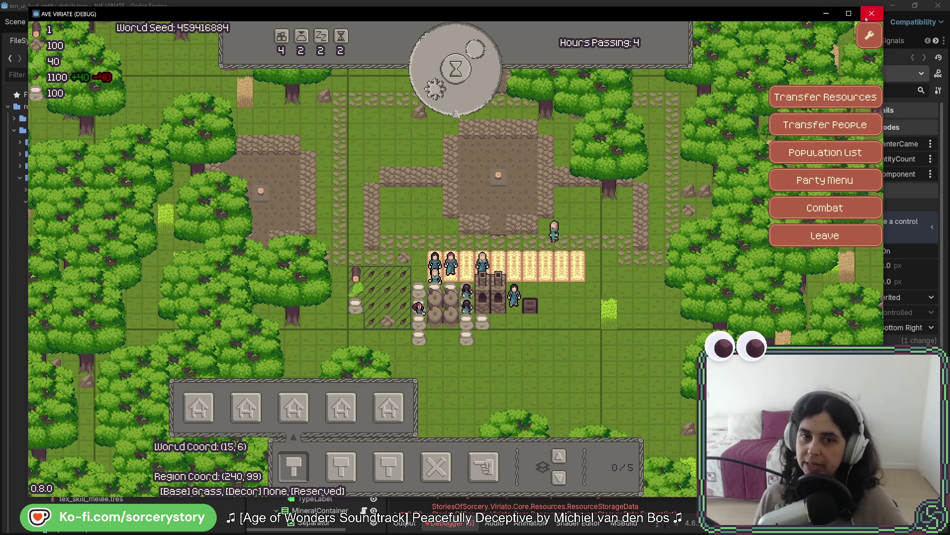
pyautogui.press('w')
pyautogui.press('w')
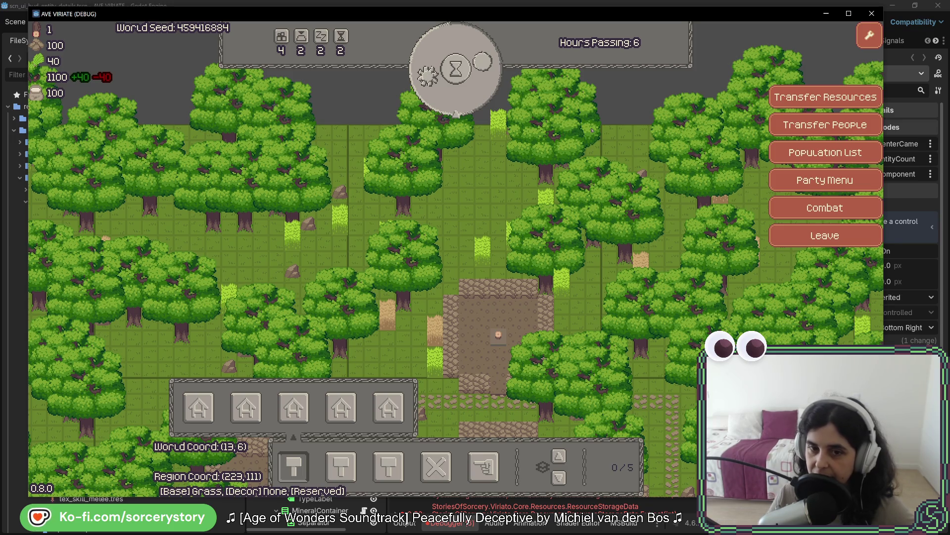
# Step: Pan the game camera south, north, then south to centre the settlement's villagers
pyautogui.press('s')
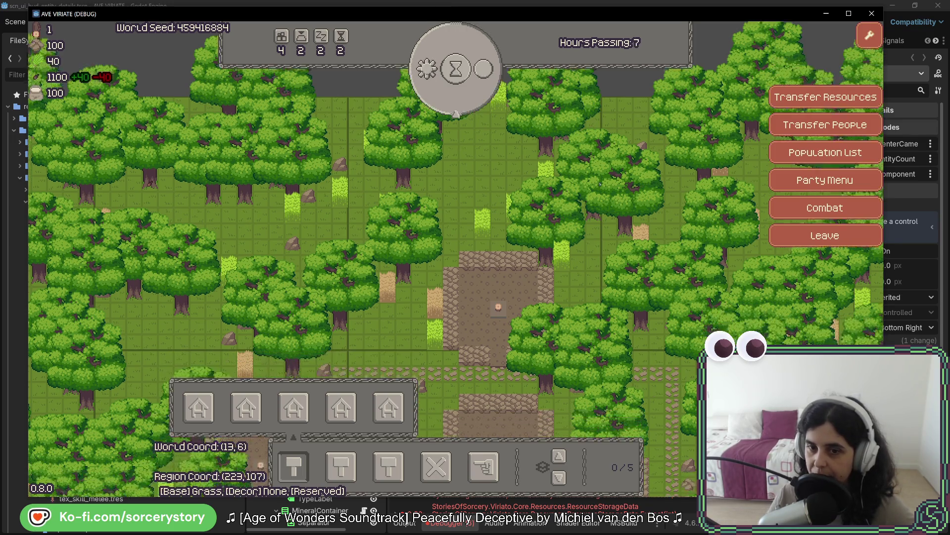
pyautogui.press('w')
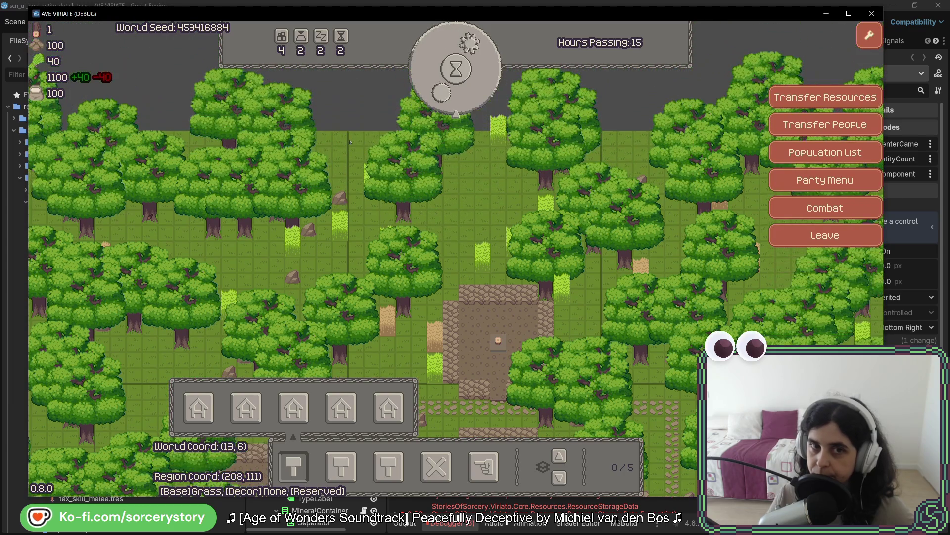
pyautogui.press('s')
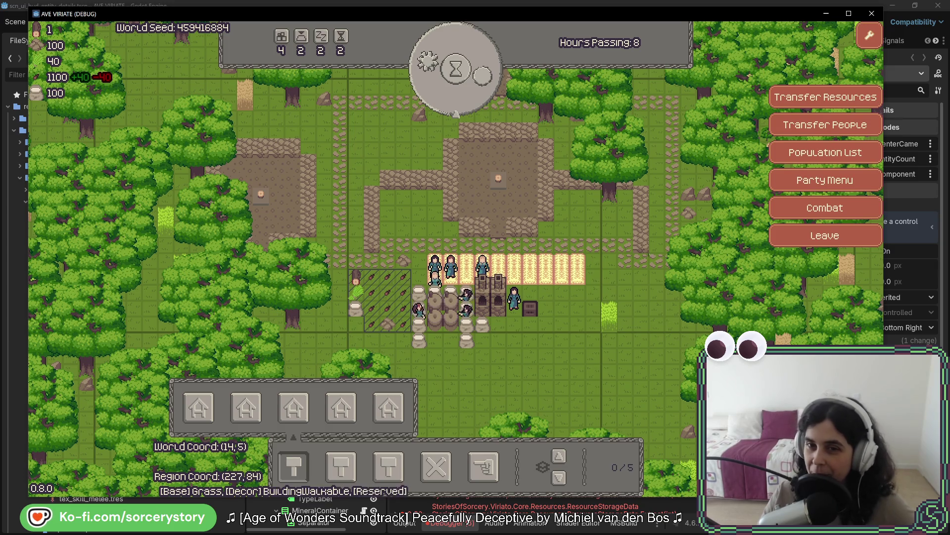
# Step: View Character1's and Character9's details, close the panel, then close the game window
pyautogui.scroll(1, 658, 242)
pyautogui.scroll(2, 658, 242)
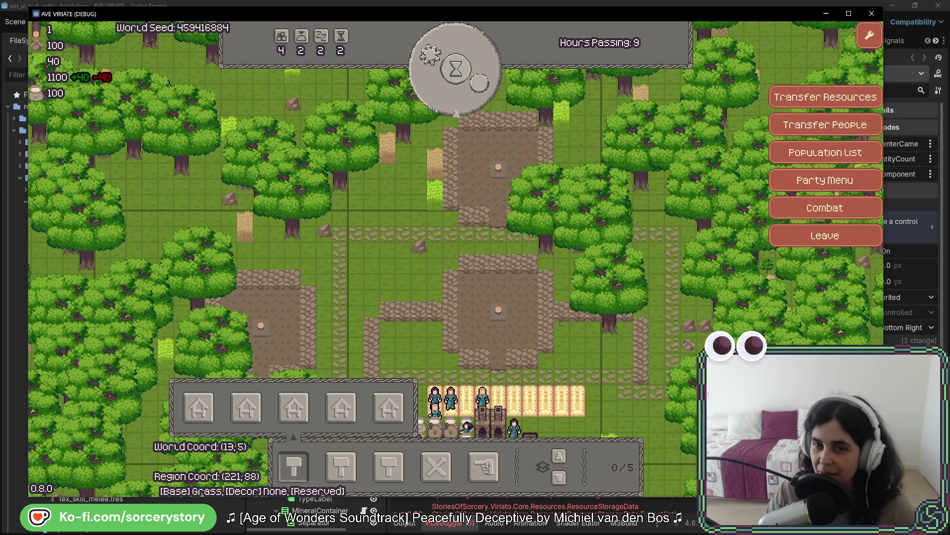
pyautogui.click(163, 156)
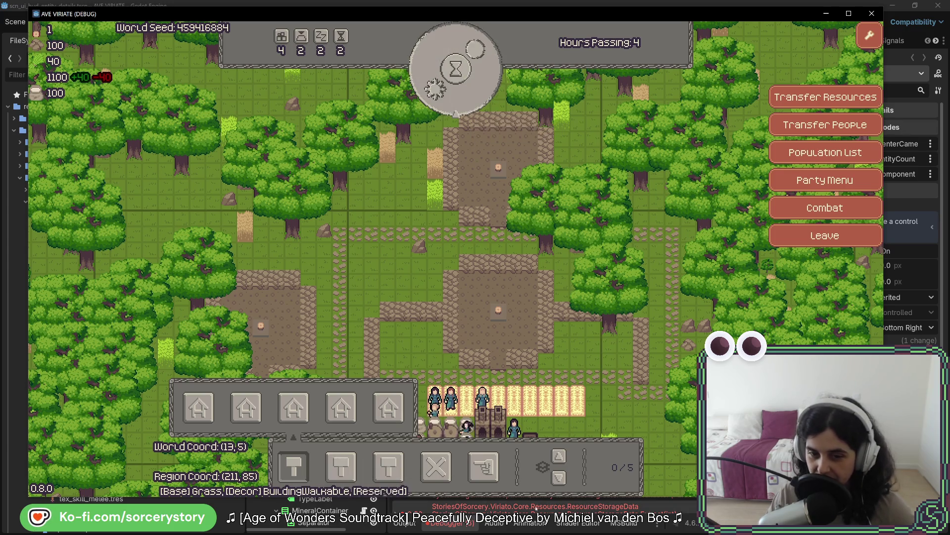
pyautogui.press('s')
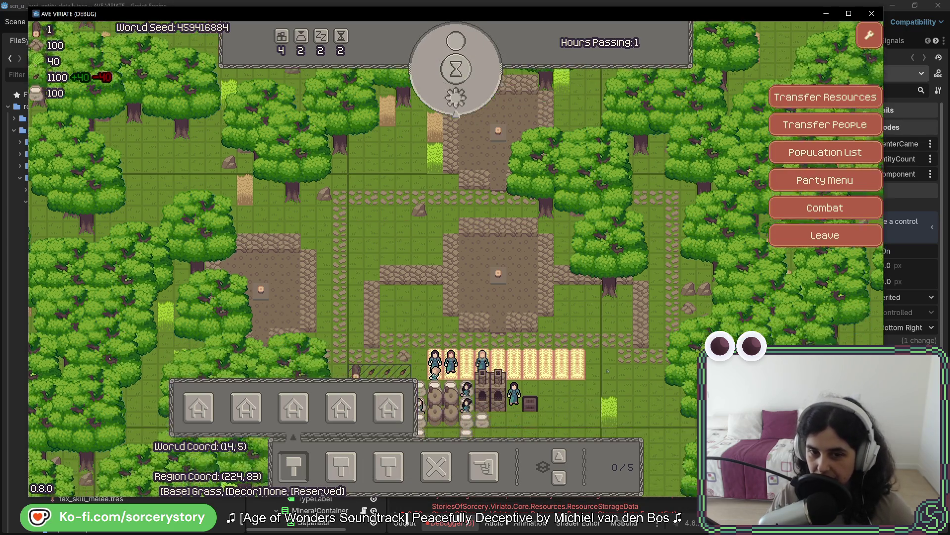
pyautogui.press('s')
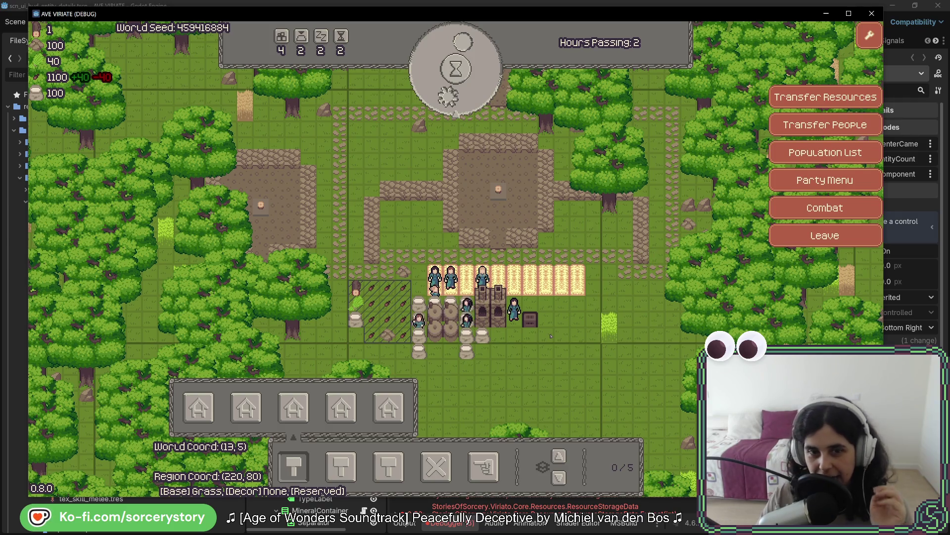
pyautogui.click(514, 311)
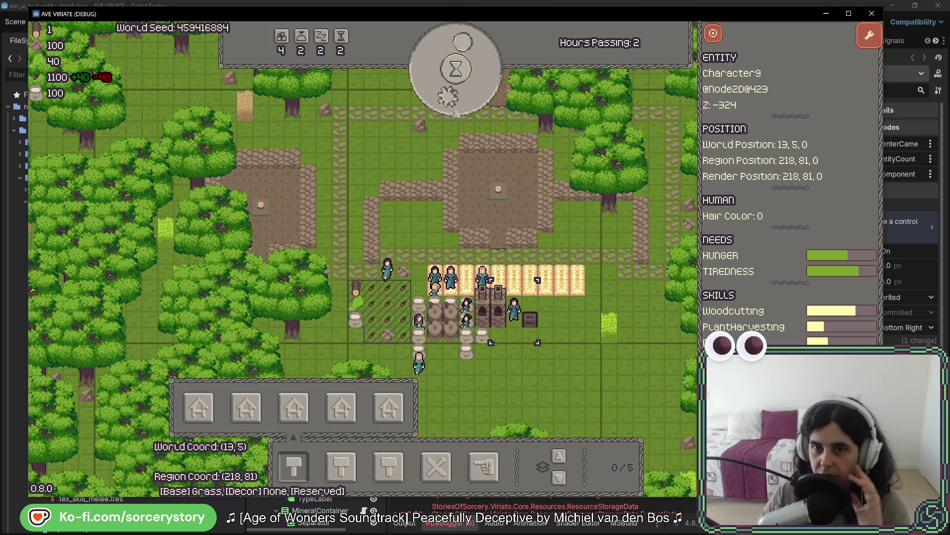
pyautogui.click(713, 33)
pyautogui.click(872, 14)
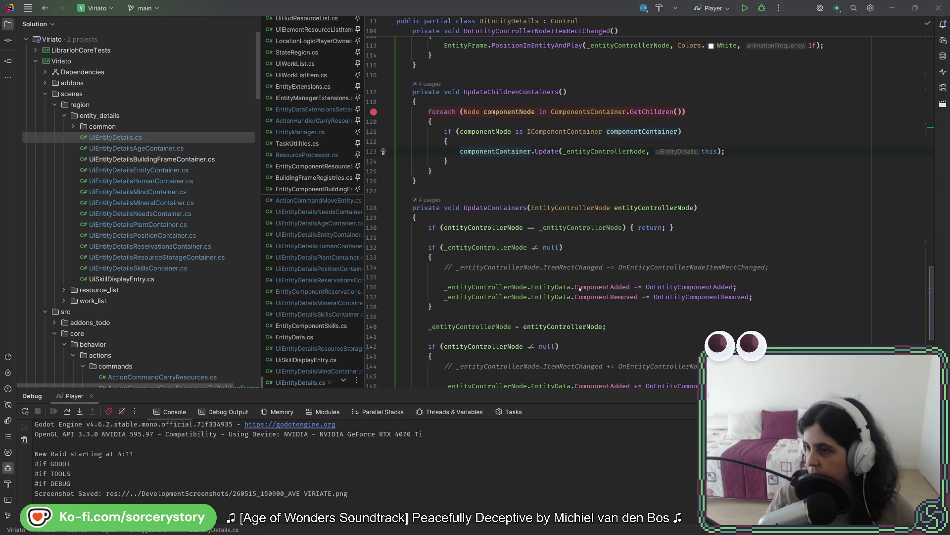
# Step: Switch from Rider back to the Godot editor's scn_ui_hud_entity_details scene
pyautogui.hotkey('alt', 'Tab')
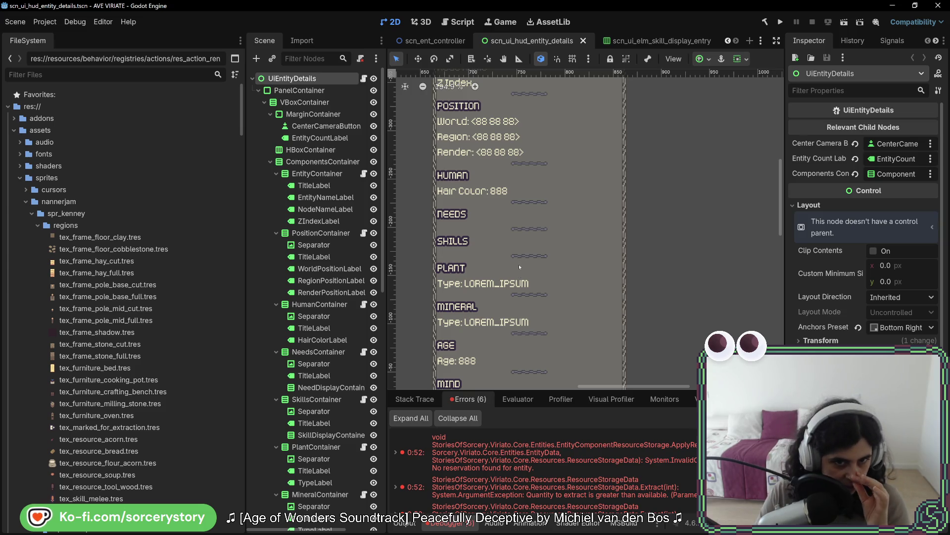
# Step: Zoom the 2D viewport to show the panel's ENTITY header at the top
pyautogui.scroll(3, 519, 296)
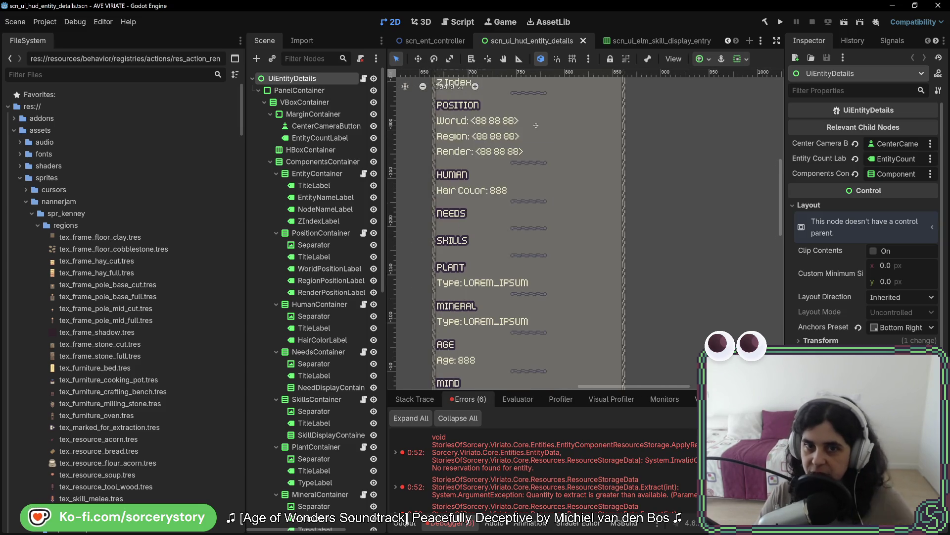
pyautogui.scroll(-3, 545, 297)
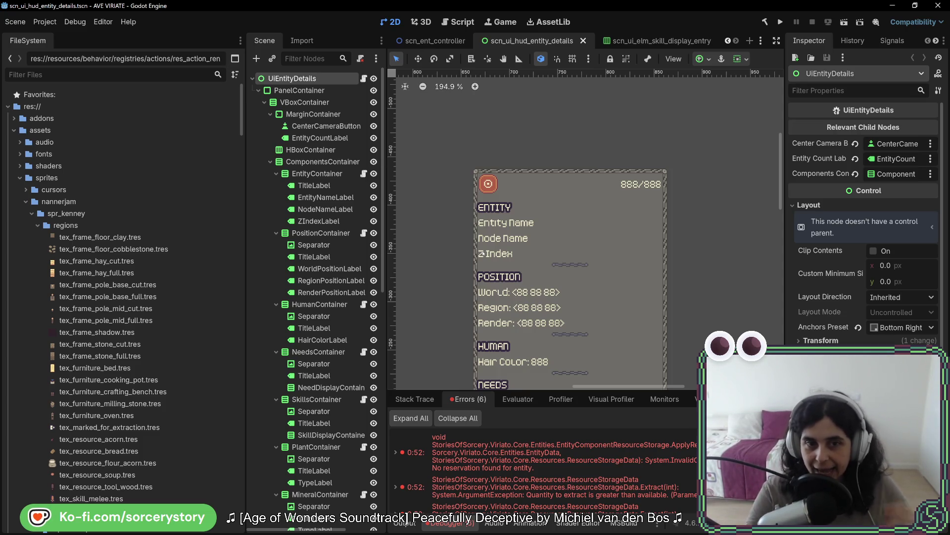
# Step: Inspect the UiEntityDetails, PanelContainer and MarginContainer nodes, save, then scroll down to MIND
pyautogui.click(301, 90)
pyautogui.click(297, 78)
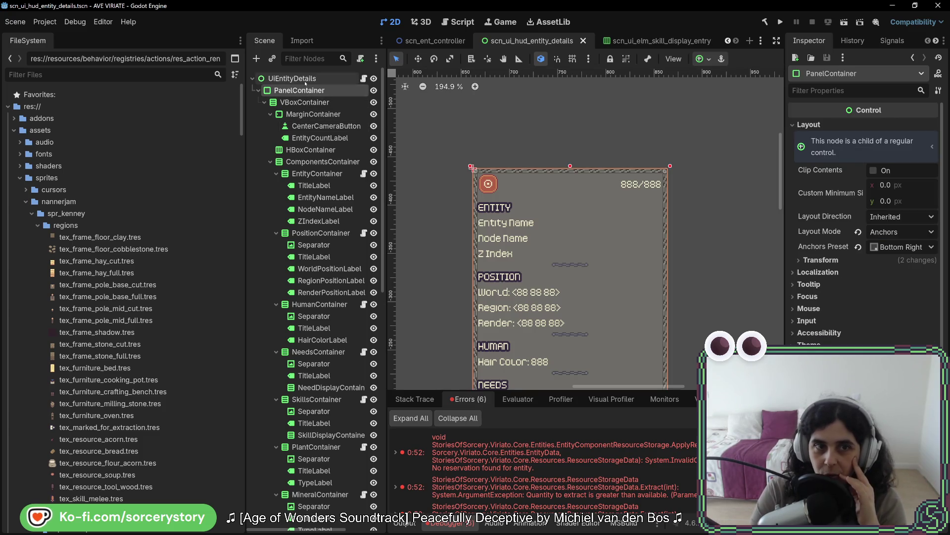
pyautogui.click(312, 90)
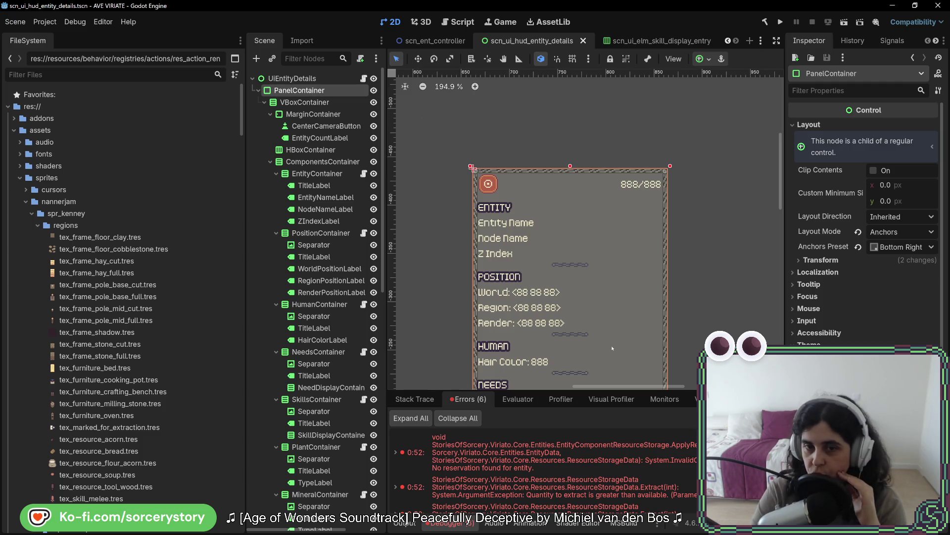
pyautogui.click(304, 102)
pyautogui.click(312, 114)
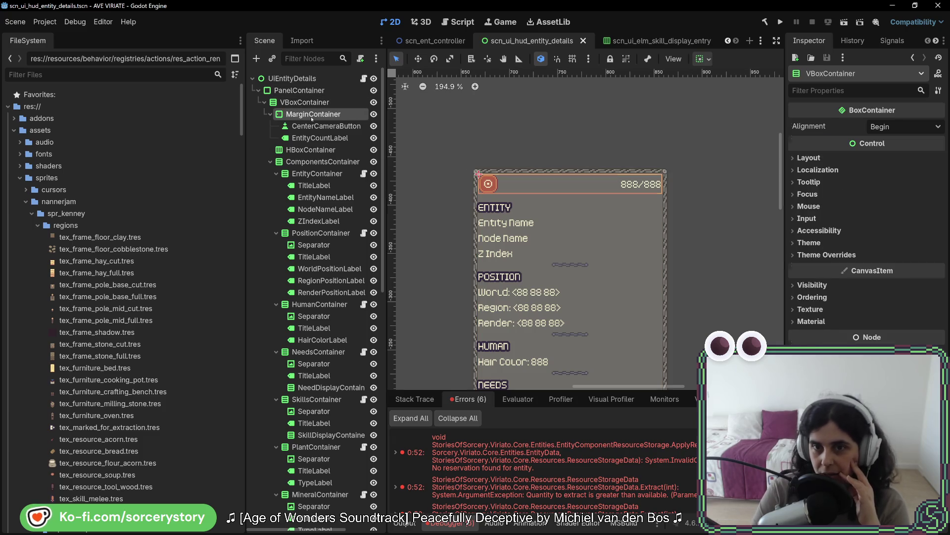
pyautogui.click(311, 91)
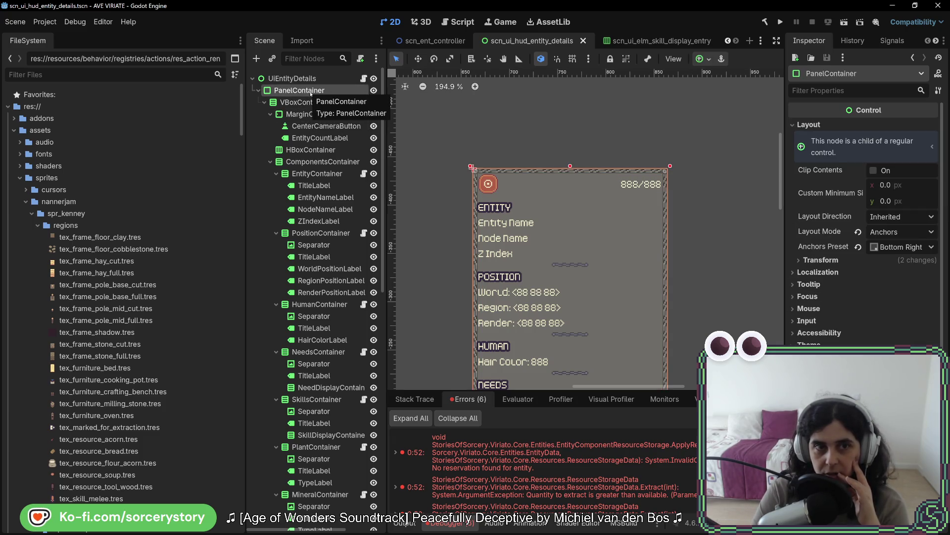
pyautogui.hotkey('ctrl', 's')
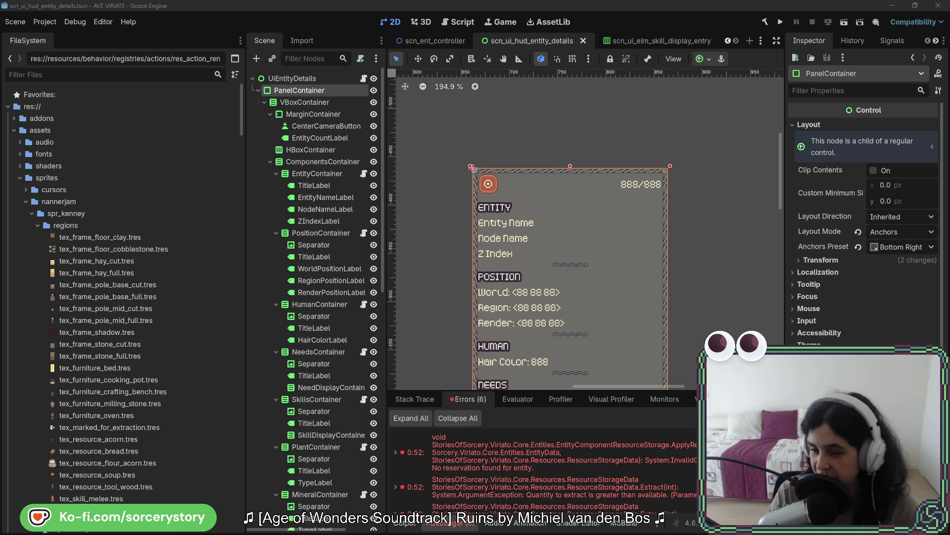
pyautogui.scroll(-6, 574, 344)
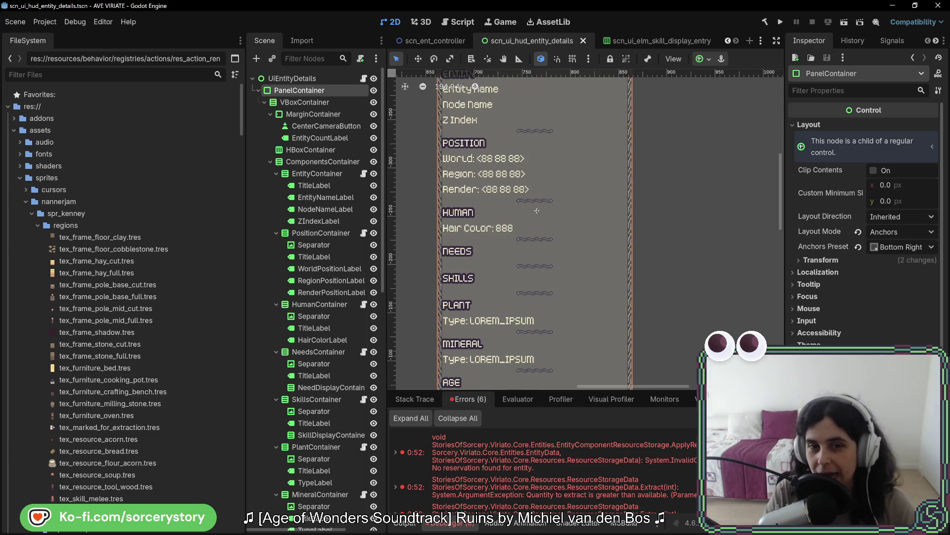
pyautogui.scroll(-2, 569, 221)
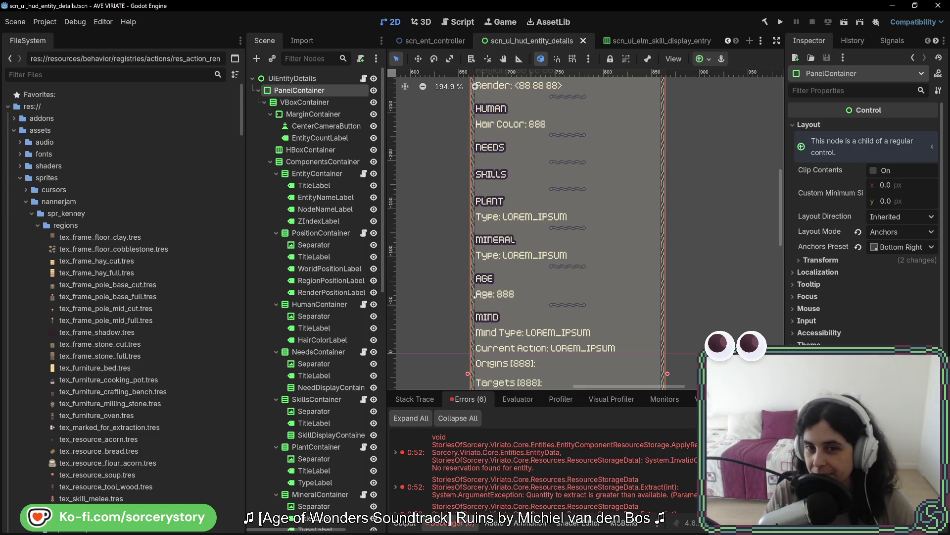